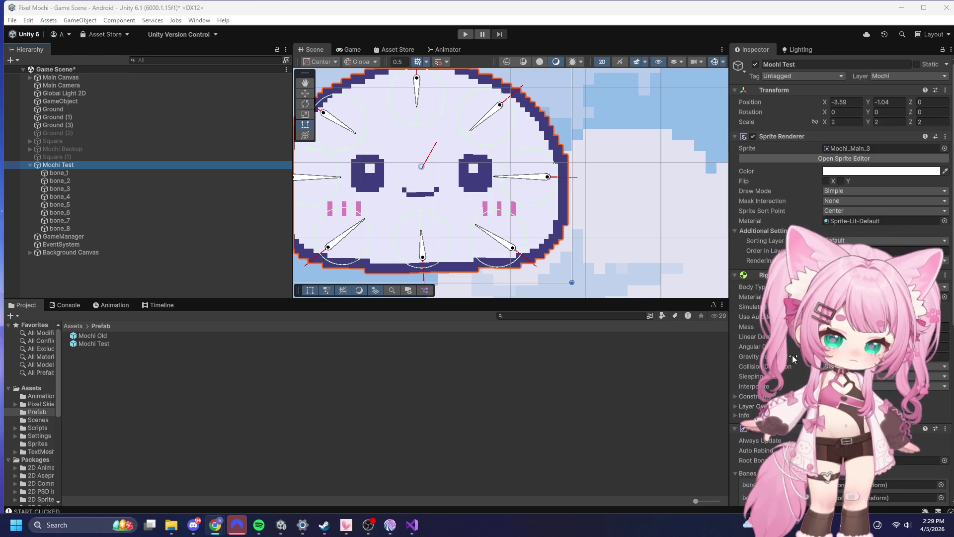
- Inspect the physics and spring joint settings of bone_3, bone_7 and bone_1
left_click(69, 189)
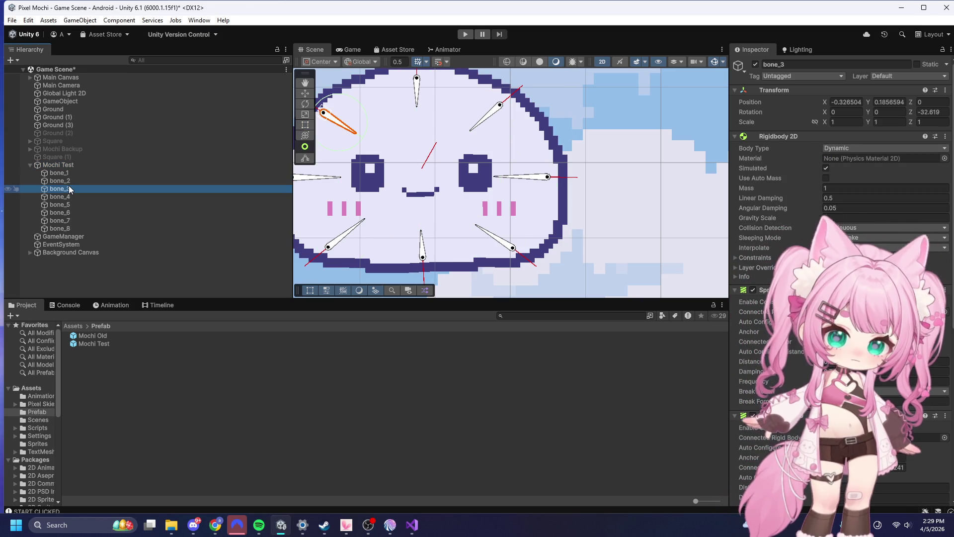
left_click(79, 219)
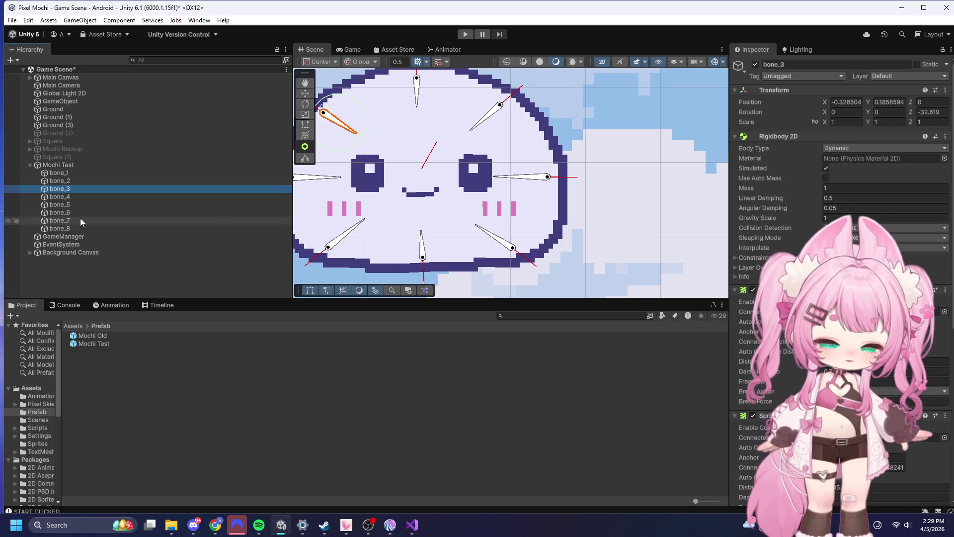
left_click(59, 164)
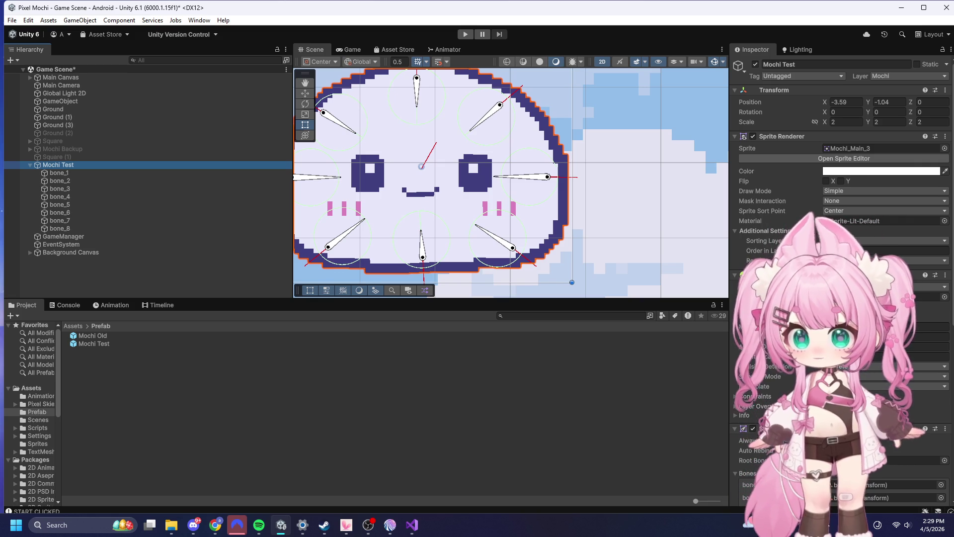
left_click(76, 174)
scroll(853, 227, "down", 5)
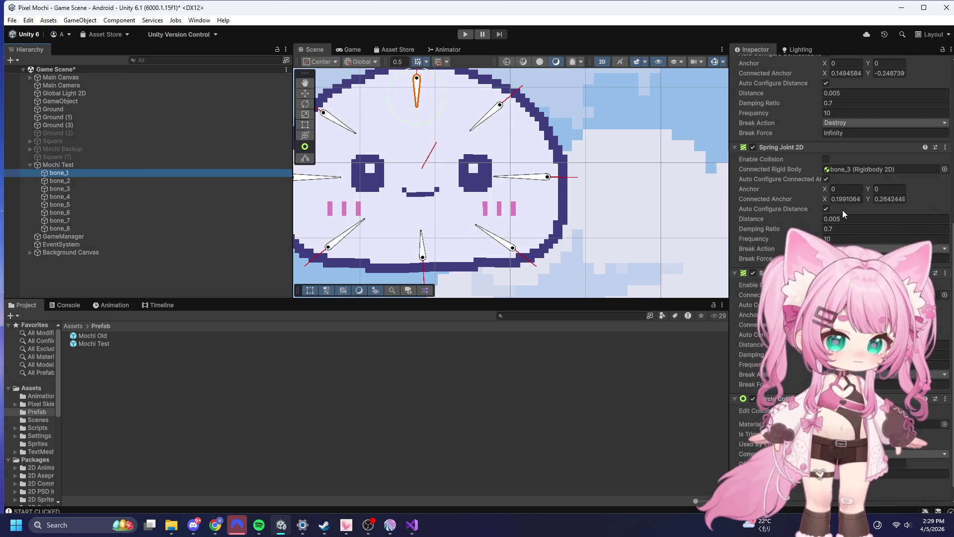
scroll(788, 177, "up", 5)
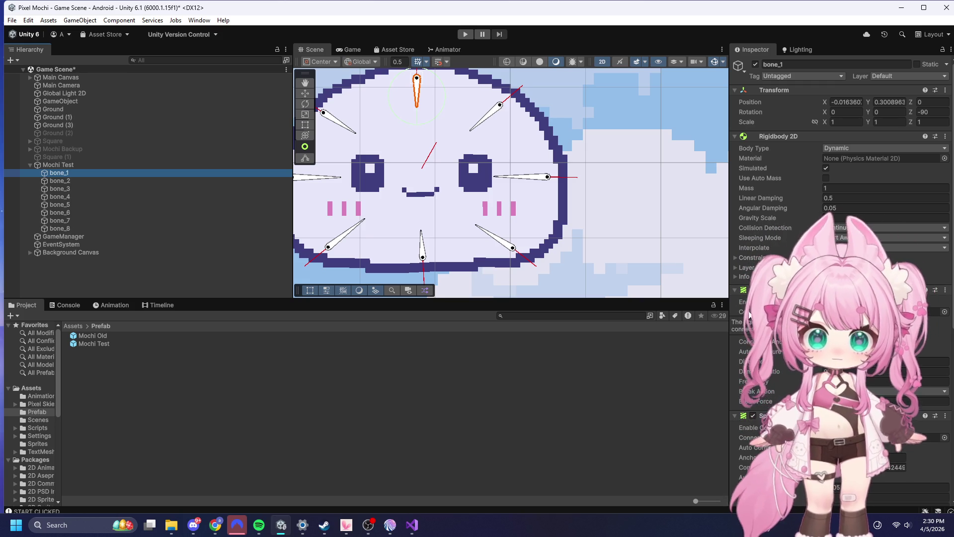
- Bring the MochiController.cs script in Visual Studio to the front
key("alt+Tab")
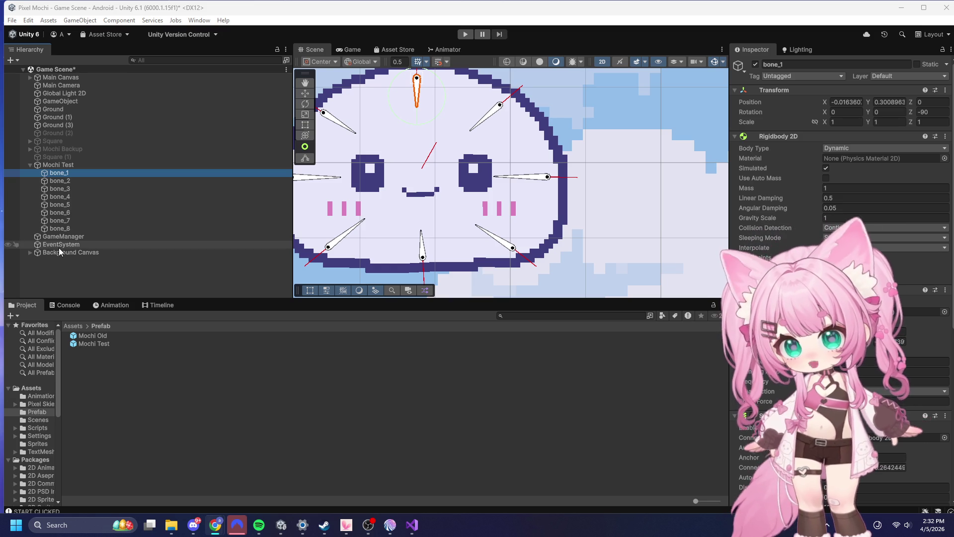
left_click(418, 518)
scroll(397, 273, "up", 1)
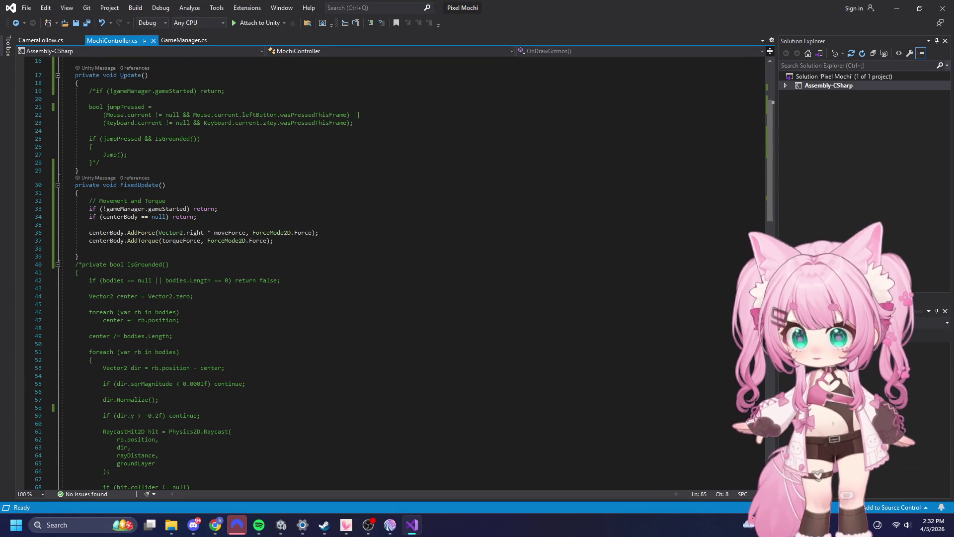
- Replace the FixedUpdate method with the pasted foreach movement code
left_click(215, 524)
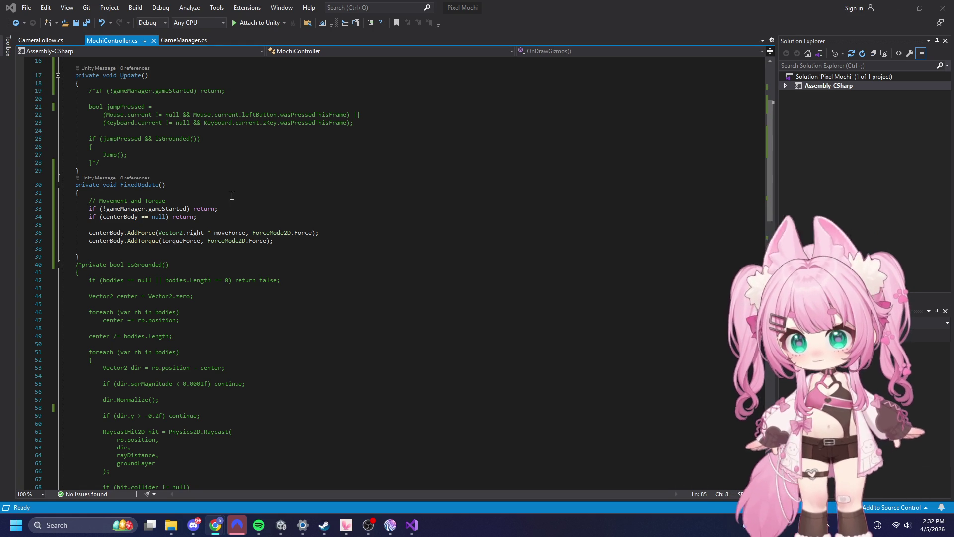
left_click(76, 186)
left_click_drag(75, 189, 136, 253)
type("private void FixedUpdate()     {         if (!gameManager.gameStarted) return;          foreach (var rb in bodies)         {             Vector2 v = rb.linearVelocity;             v.x = moveForce; // constant forward motion             rb.linearVelocity = v;              rb.AddTorque(torqueForce);         }     }")
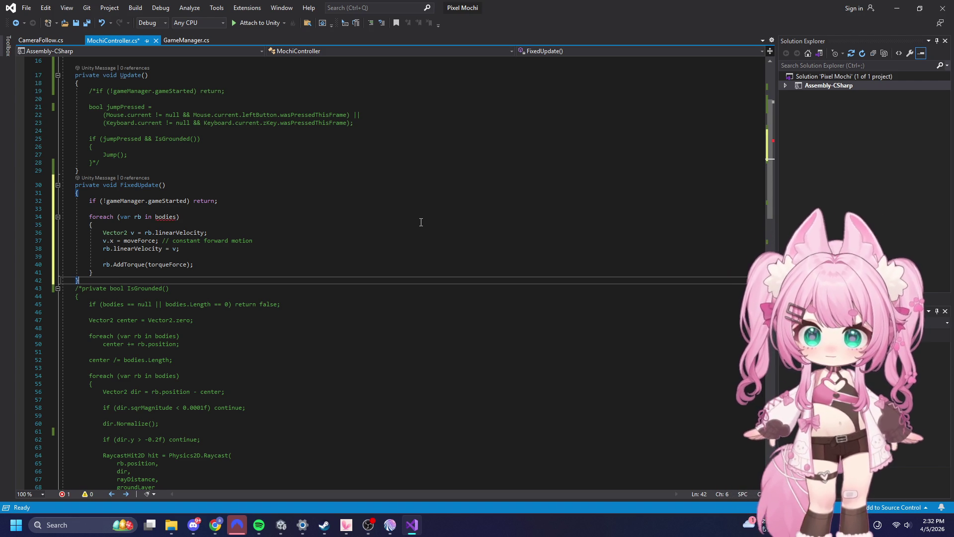
- Undo earlier edits, try renaming centerBody to mainBody, then undo back to the bodies array field
scroll(373, 234, "up", 5)
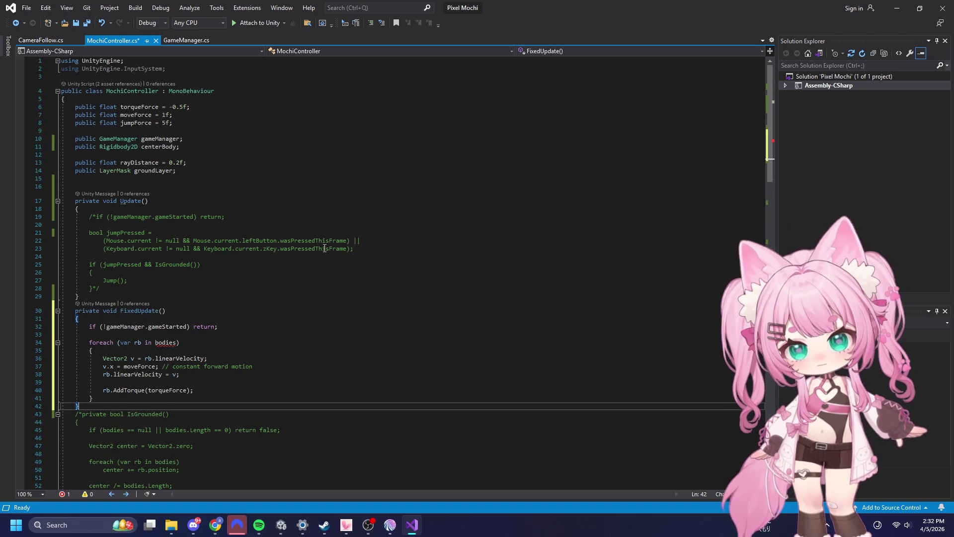
key("ctrl+z")
key("ctrl+z")
key("ctrl+z")
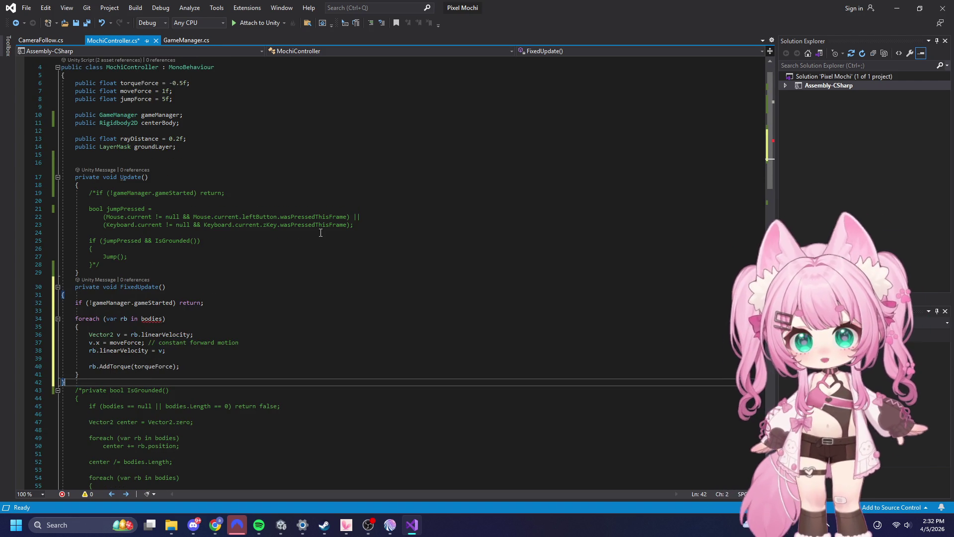
key("ctrl+z")
key("ctrl+z")
key("ctrl+z")
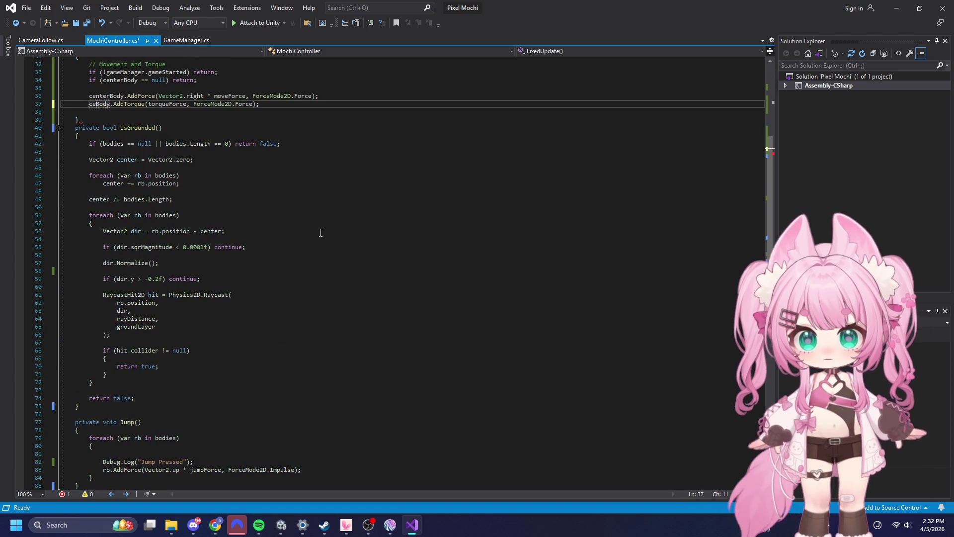
scroll(320, 232, "up", 3)
type("te")
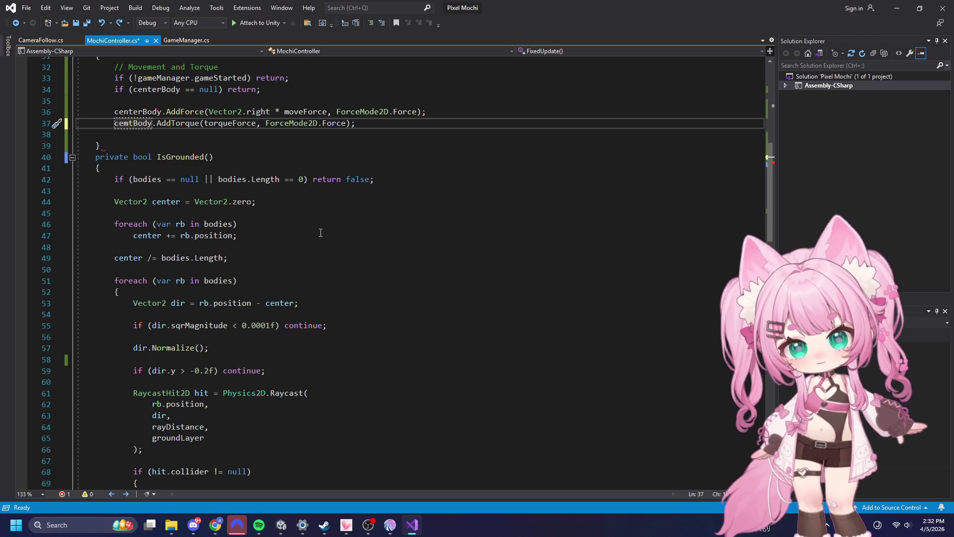
scroll(321, 233, "down", 3)
key("BackSpace")
key("BackSpace")
key("BackSpace")
type("main")
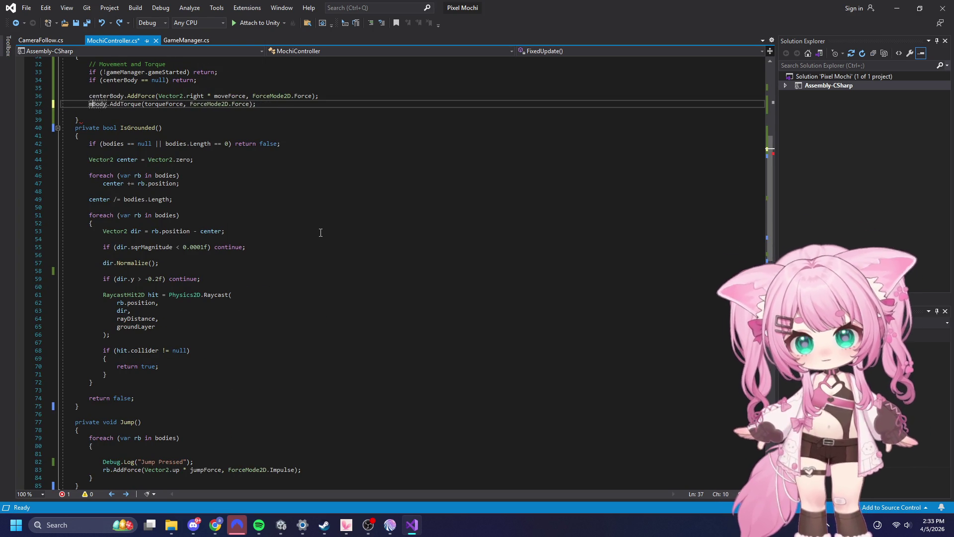
key("ctrl+period")
key("Return")
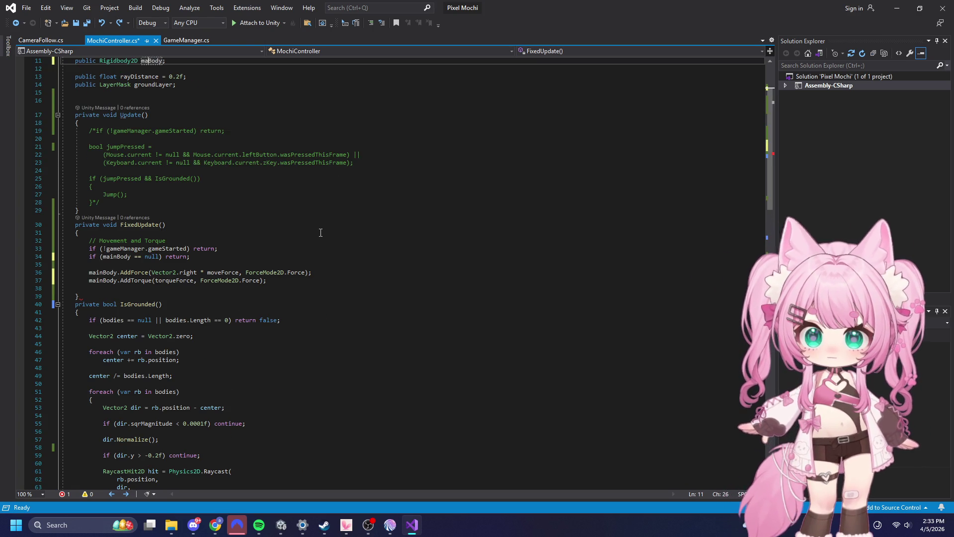
key("ctrl+z")
key("ctrl+z")
key("ctrl+z")
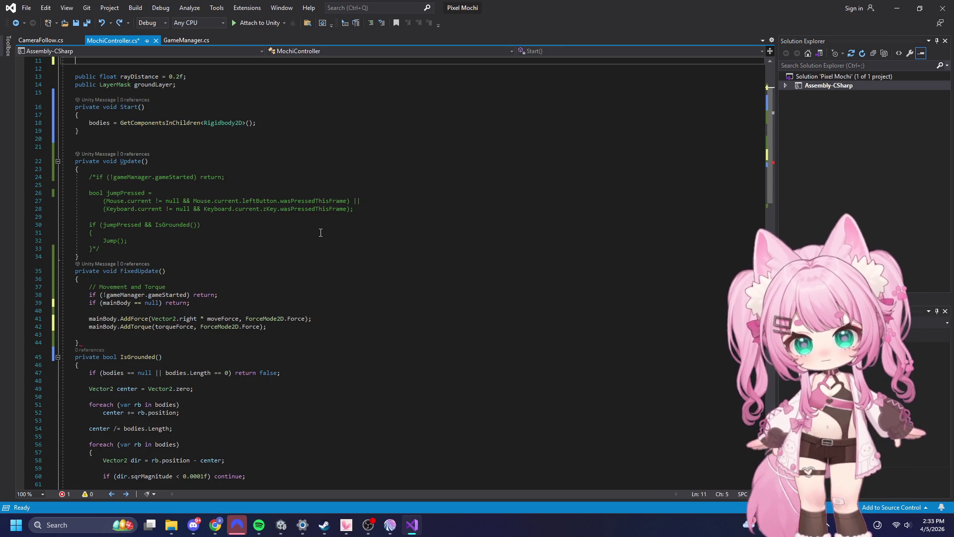
key("ctrl+z")
key("ctrl+z")
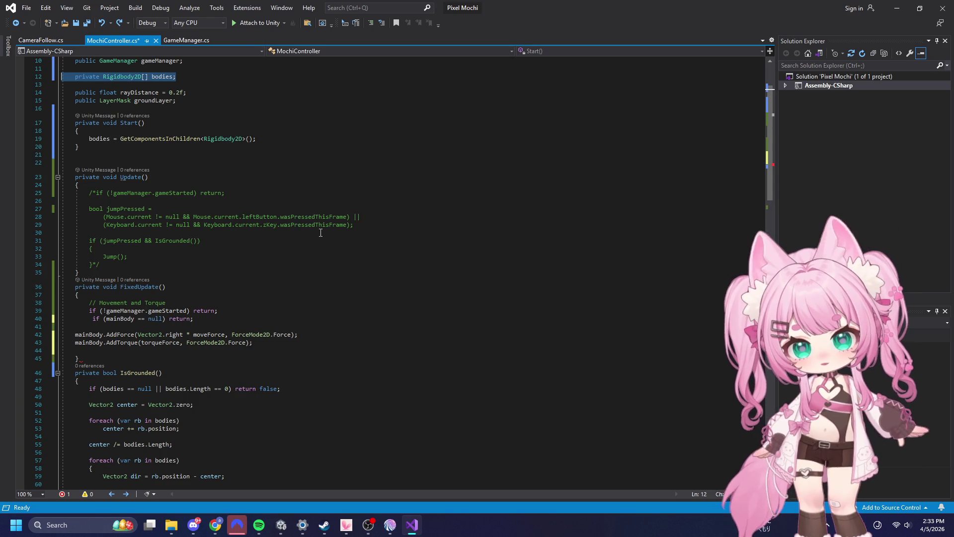
key("ctrl+z")
key("ctrl+z")
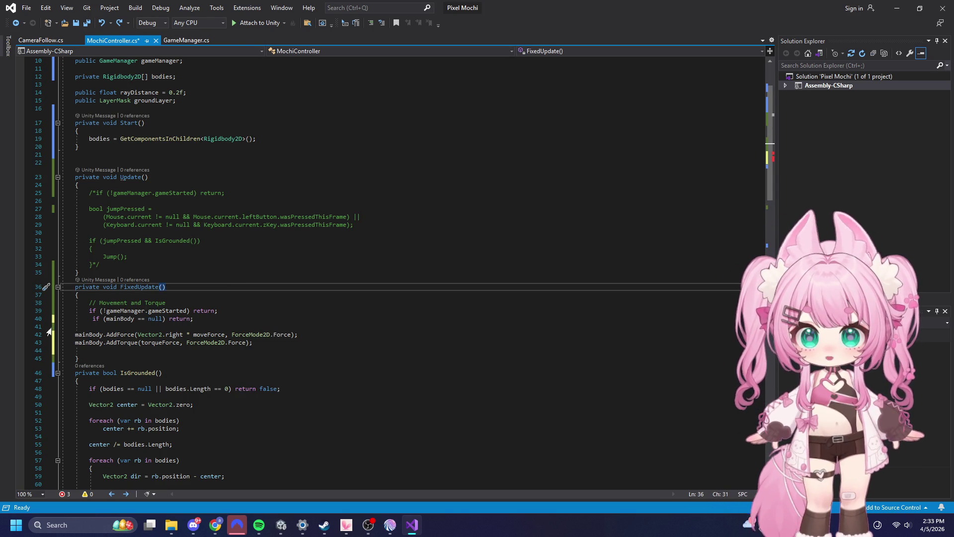
- Replace FixedUpdate with the foreach loop setting linearVelocity.x to moveForce and adding torque
key("alt+Tab")
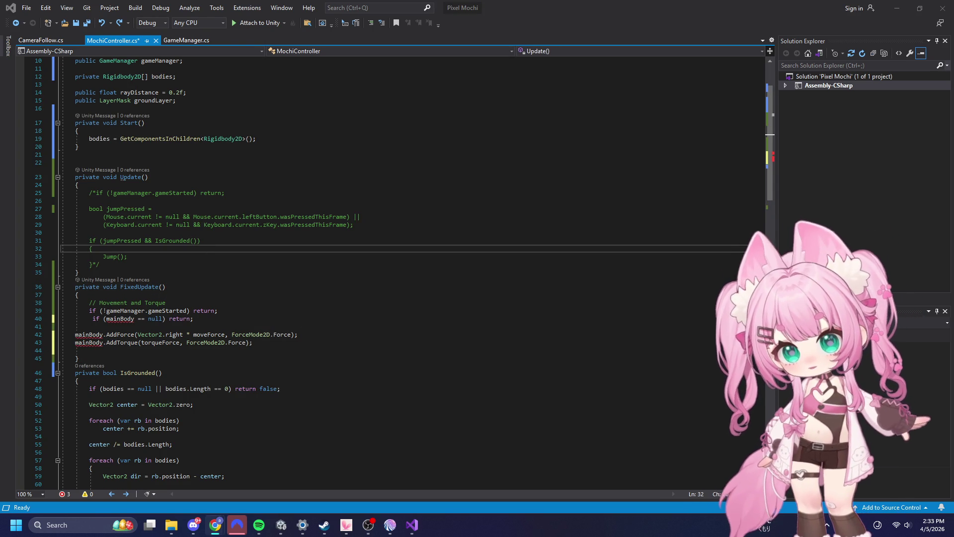
left_click(162, 352)
mouse_move(75, 287)
left_mouse_down()
mouse_move(253, 344)
mouse_move(162, 353)
left_mouse_up()
type("private void FixedUpdate()     {         if (!gameManager.gameStarted) return;          foreach (var rb in bodies)         {             Vector2 v = rb.linearVelocity;             v.x = moveForce; // constant forward motion             rb.linearVelocity = v;              rb.AddTorque(torqueForce);         }     }")
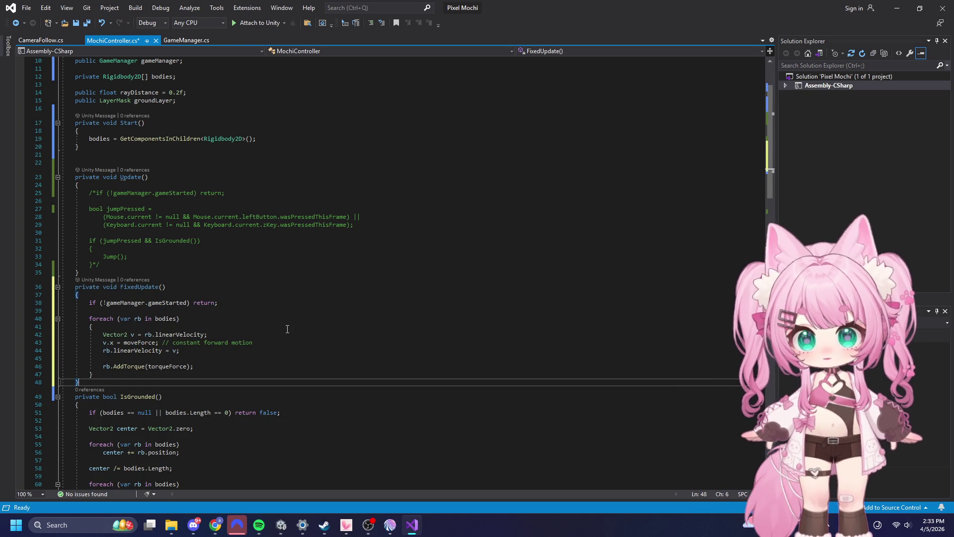
- Save all changed scripts and minimize Visual Studio
scroll(287, 329, "up", 3)
left_click(26, 7)
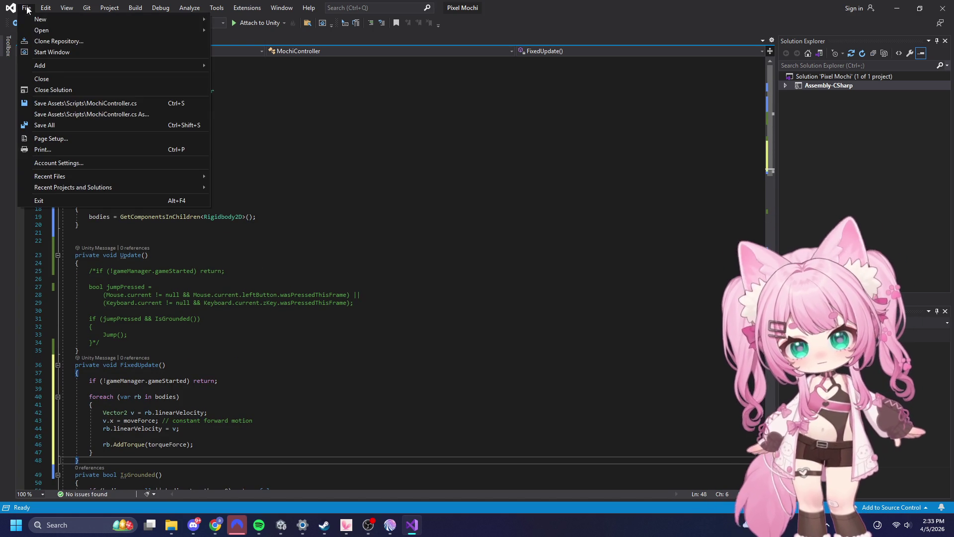
left_click(45, 128)
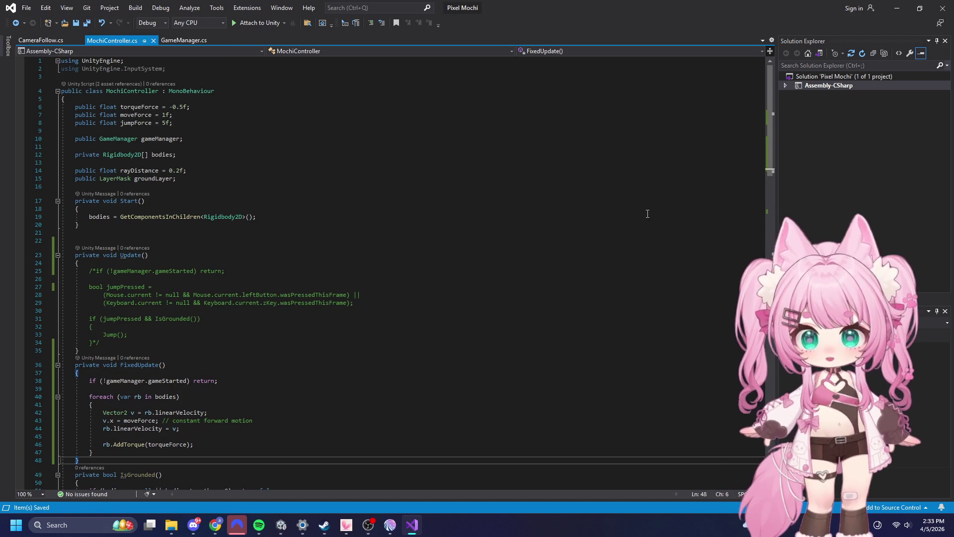
left_click(898, 8)
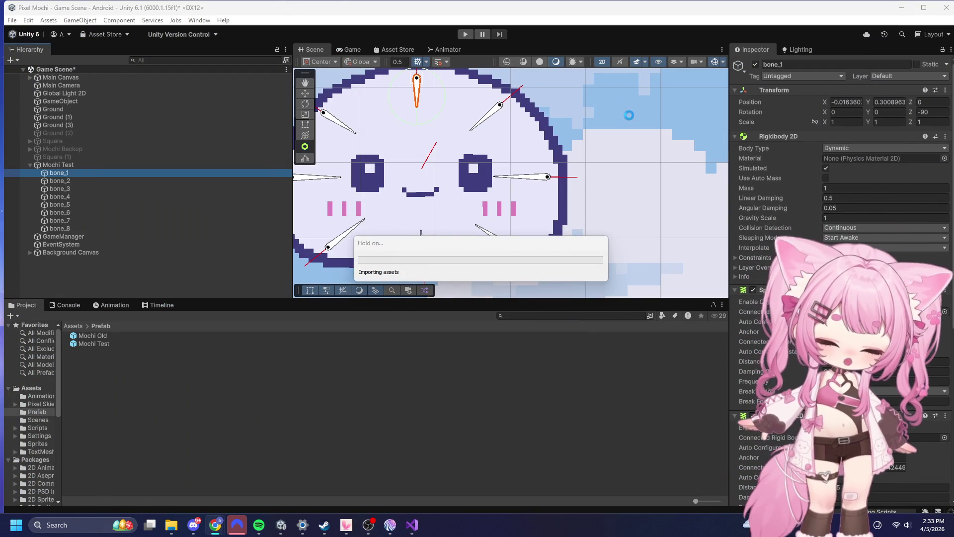
- Zoom out the Scene view, enter Play mode, scale the Game view to 0.43x and press START
scroll(497, 108, "down", 2)
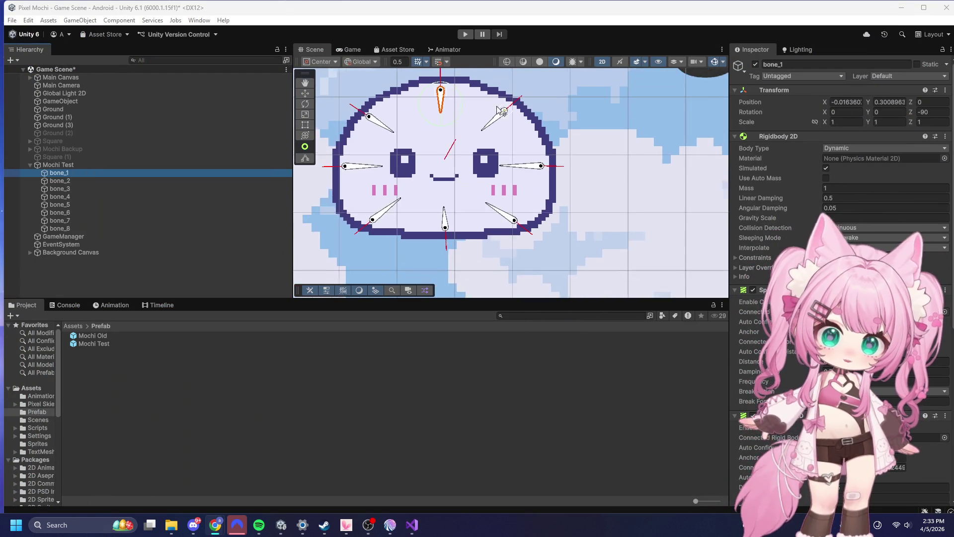
scroll(498, 109, "down", 2)
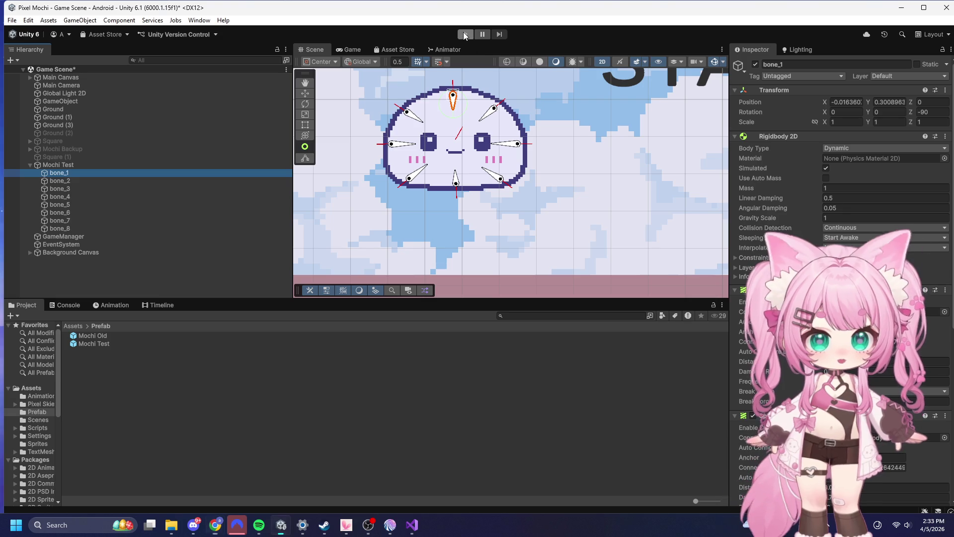
left_click(464, 35)
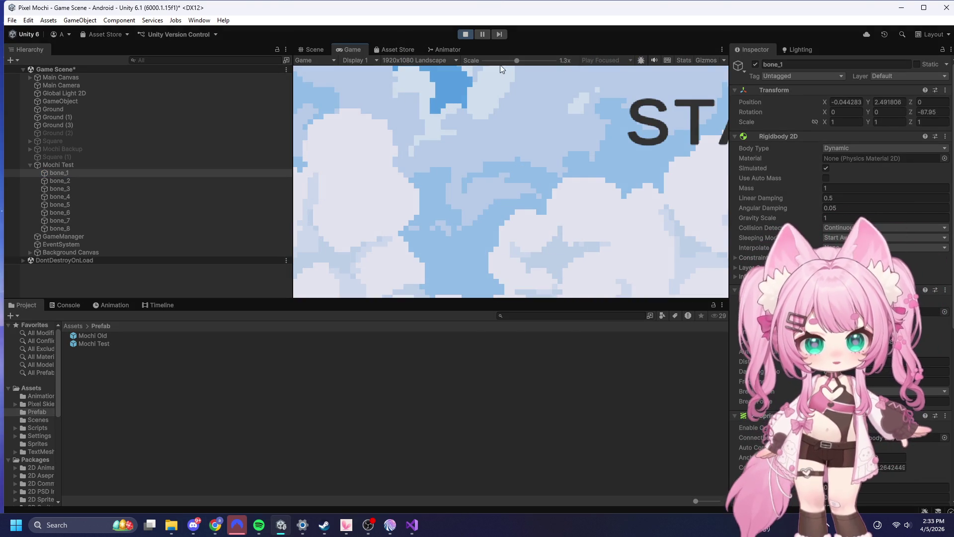
left_click_drag(517, 60, 391, 79)
left_click(502, 157)
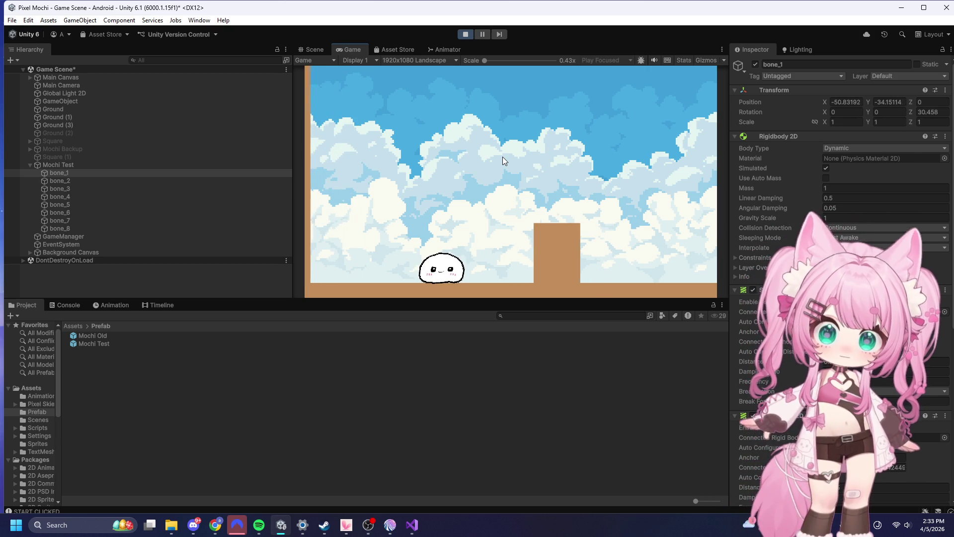
- Stop Play mode and switch to MochiController.cs in Visual Studio
left_click(469, 35)
key("alt+Tab")
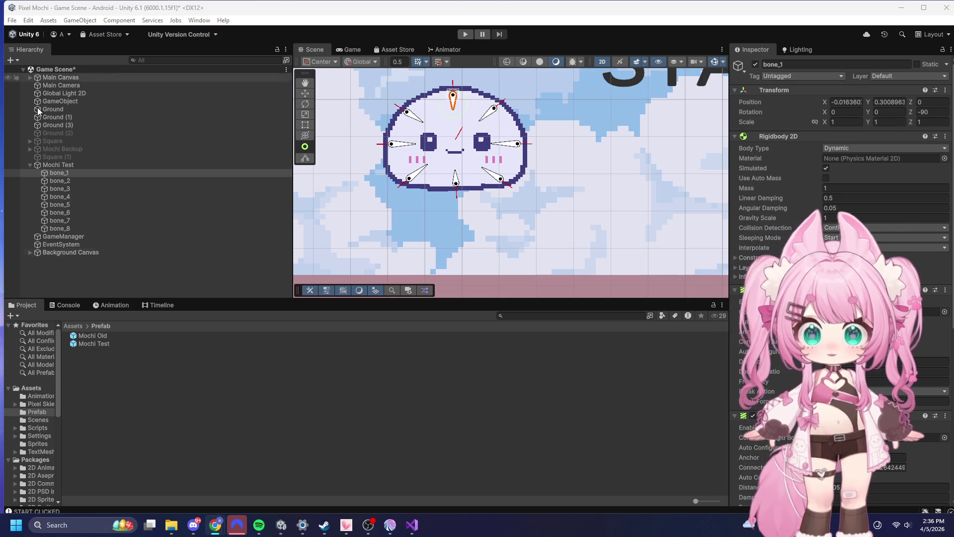
left_click(412, 525)
- Paste the movement and torque loop, then undo recent edits back to the commented Jump() call
key("ctrl+v")
key("ctrl+z")
key("ctrl+z")
key("ctrl+z")
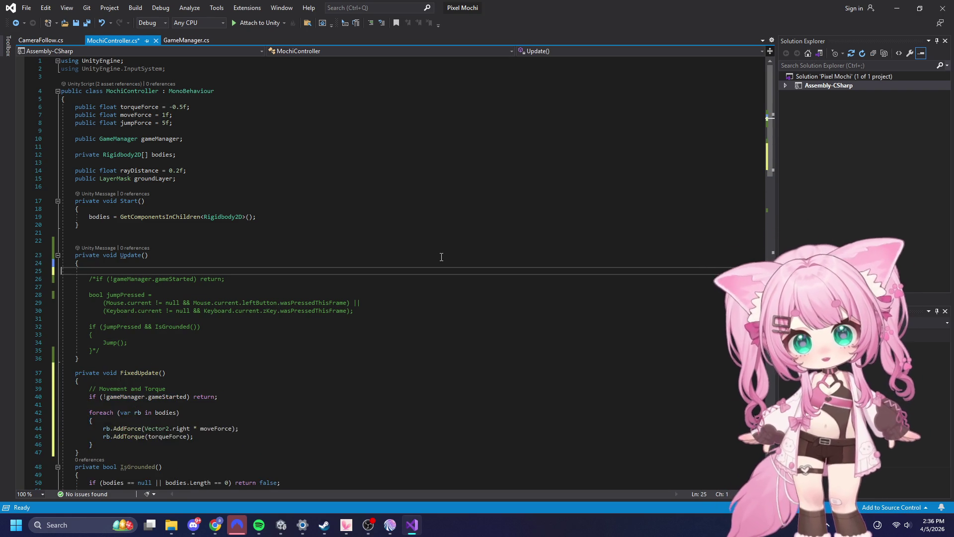
key("ctrl+z")
key("ctrl+z")
key("ctrl+z")
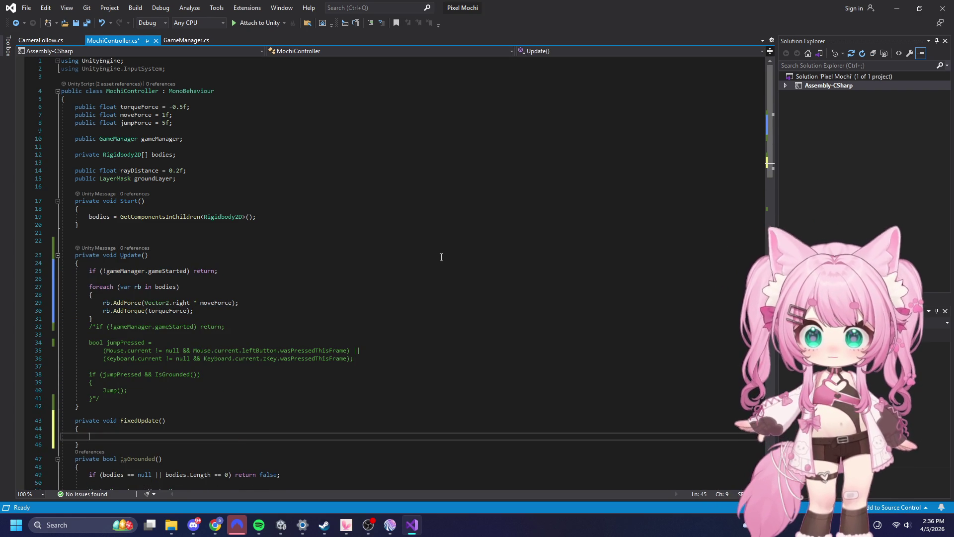
key("ctrl+z")
key("ctrl+z")
key("ctrl+z")
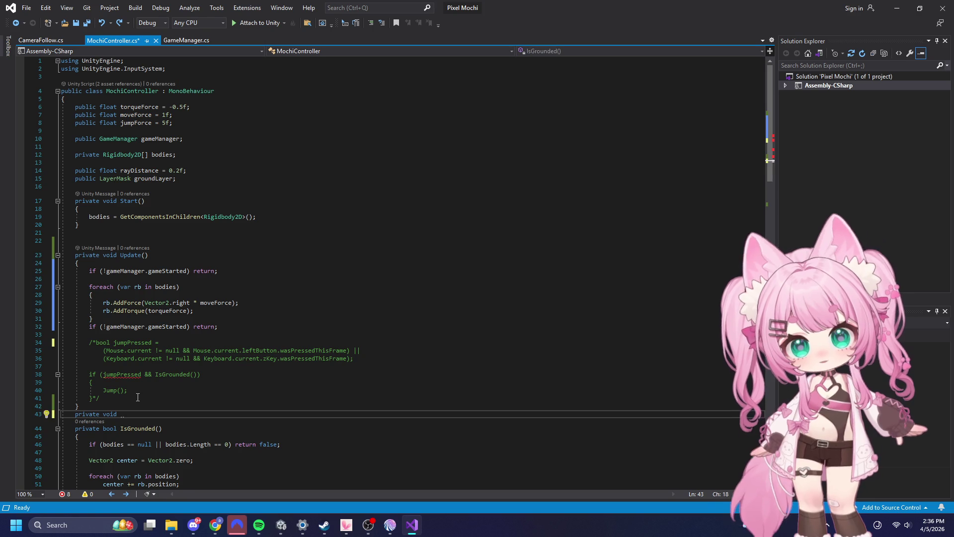
key("ctrl+z")
left_click(106, 391)
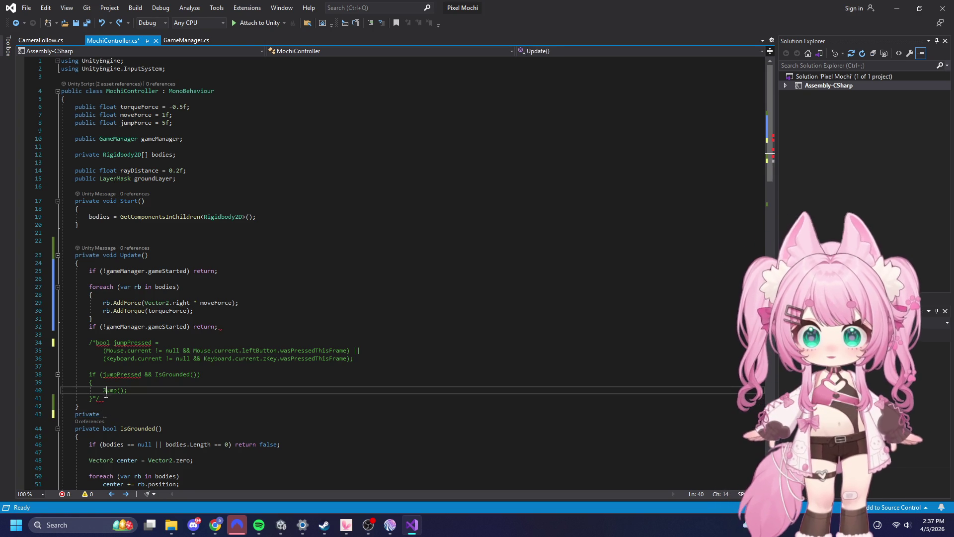
key("ctrl+z")
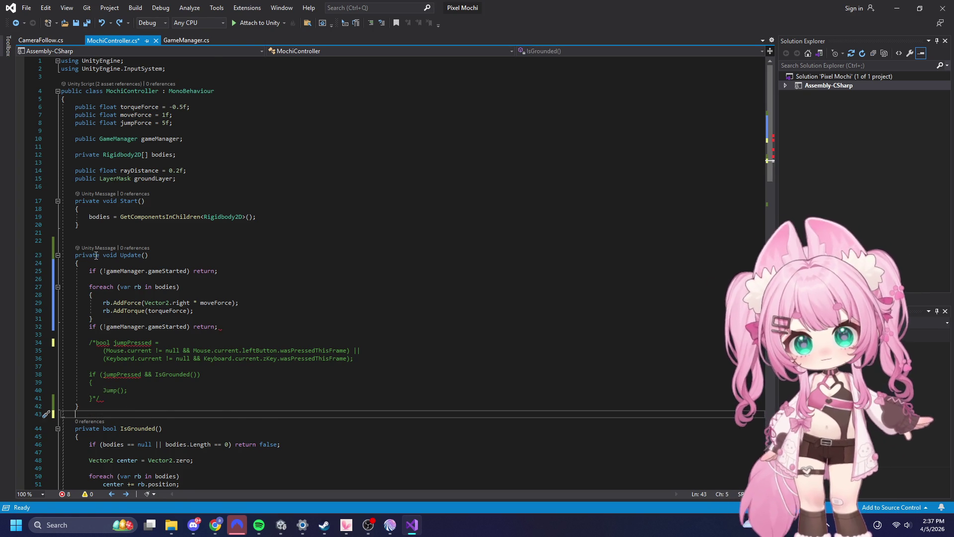
scroll(97, 256, "down", 1)
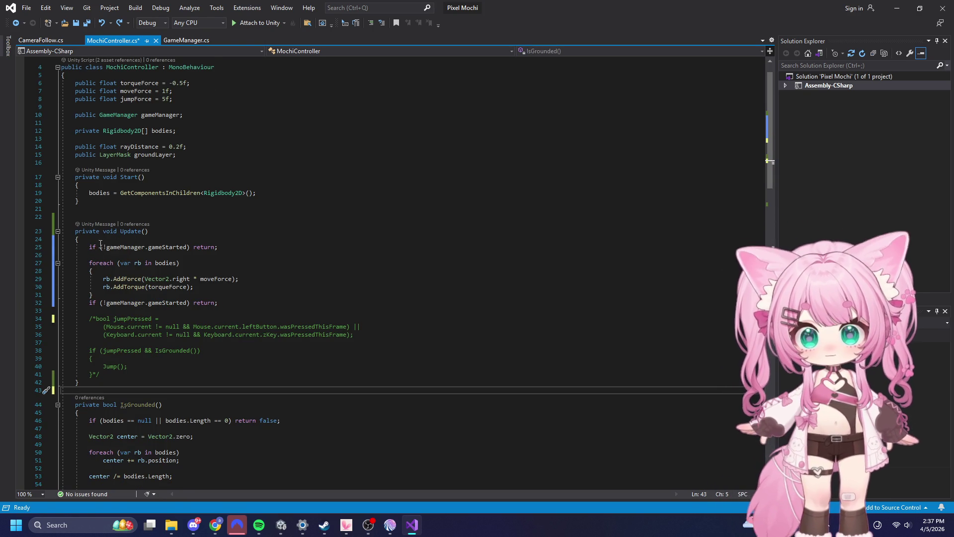
- Redo the previously undone edits through the Edit menu
mouse_move(89, 247)
left_mouse_down()
mouse_move(233, 287)
mouse_move(218, 303)
left_mouse_up()
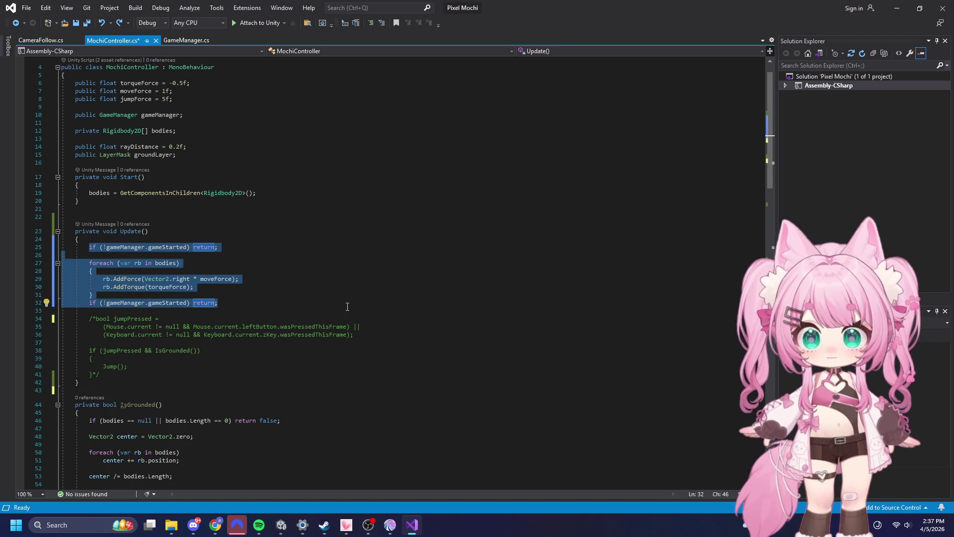
left_click(45, 8)
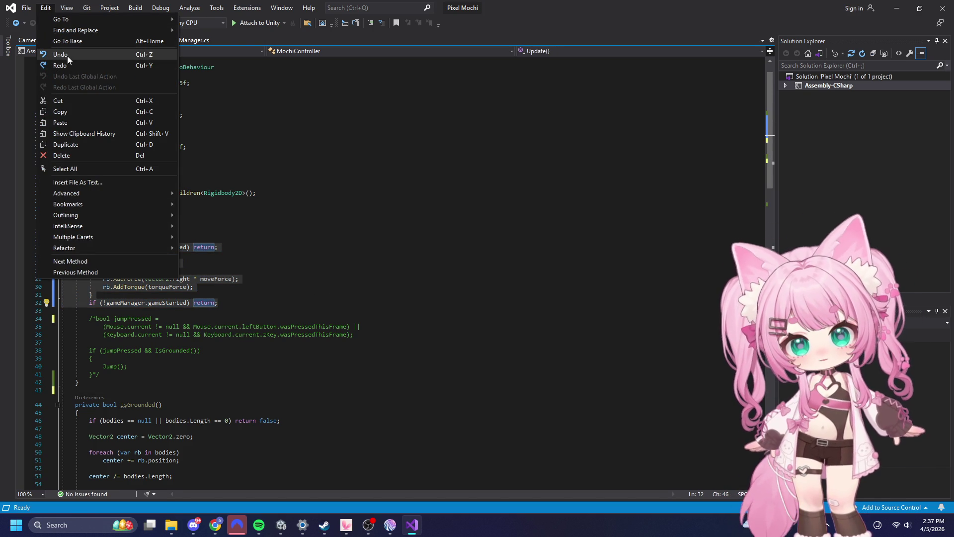
left_click(67, 56)
left_click(45, 8)
left_click(55, 64)
left_click(45, 8)
left_click(67, 65)
- Recreate the private FixedUpdate method holding the movement loop, then select the entire script
type("private")
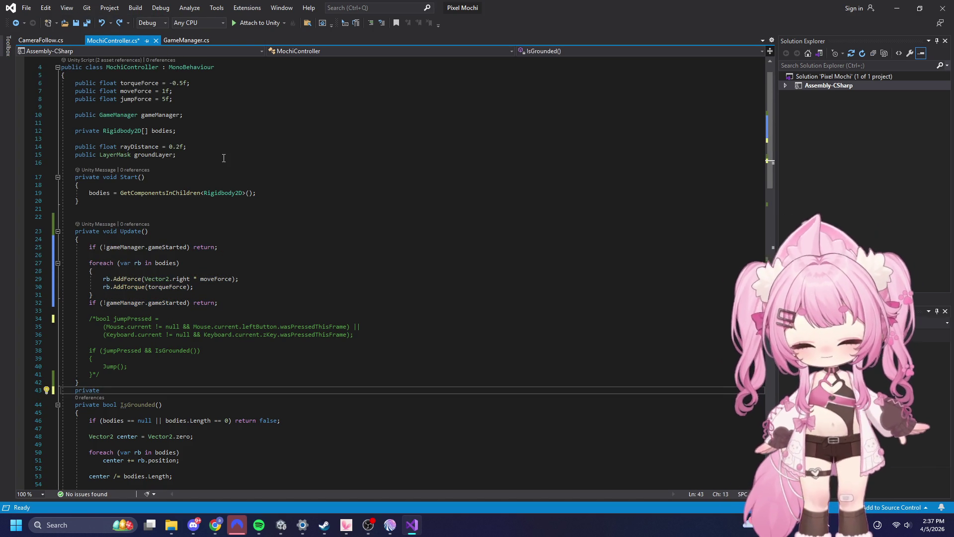
key("Tab")
key("Tab")
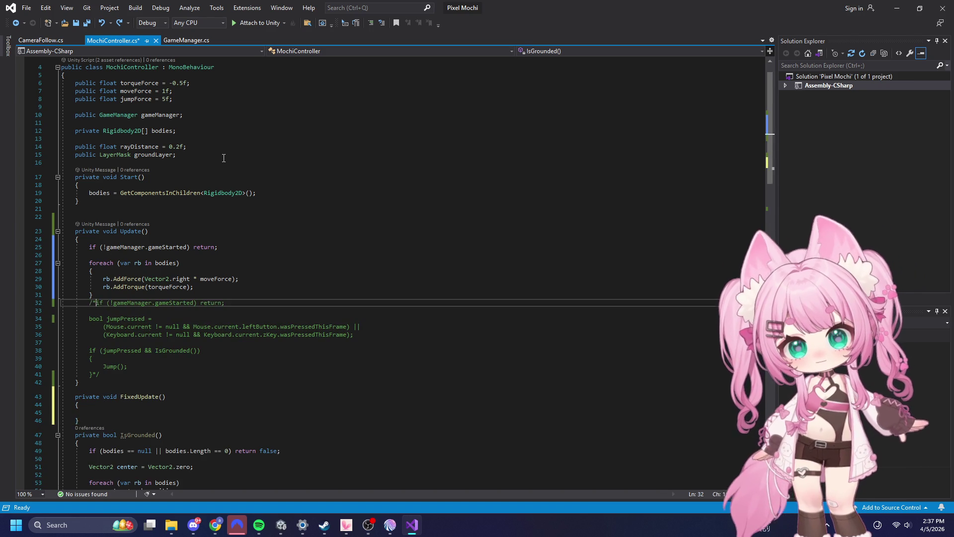
key("Tab")
key("Tab")
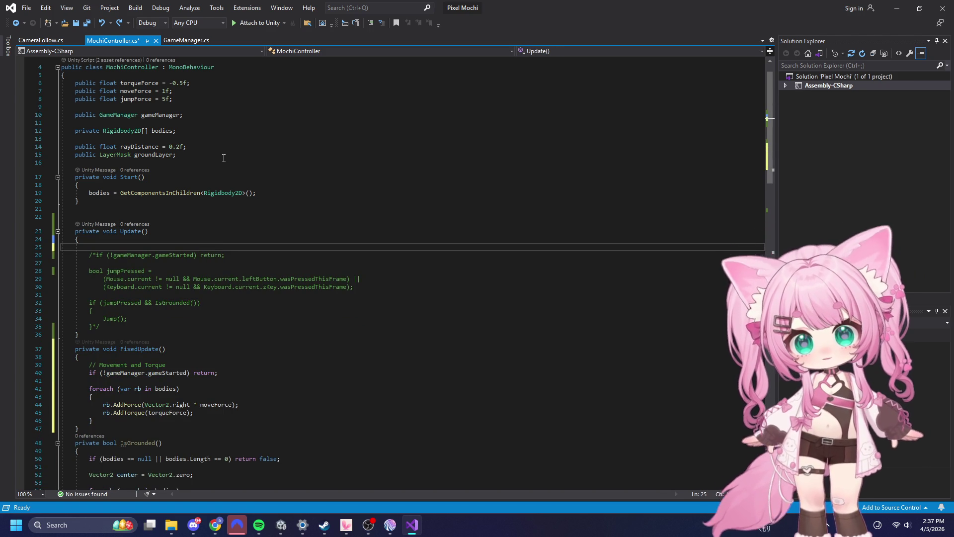
left_click(351, 321)
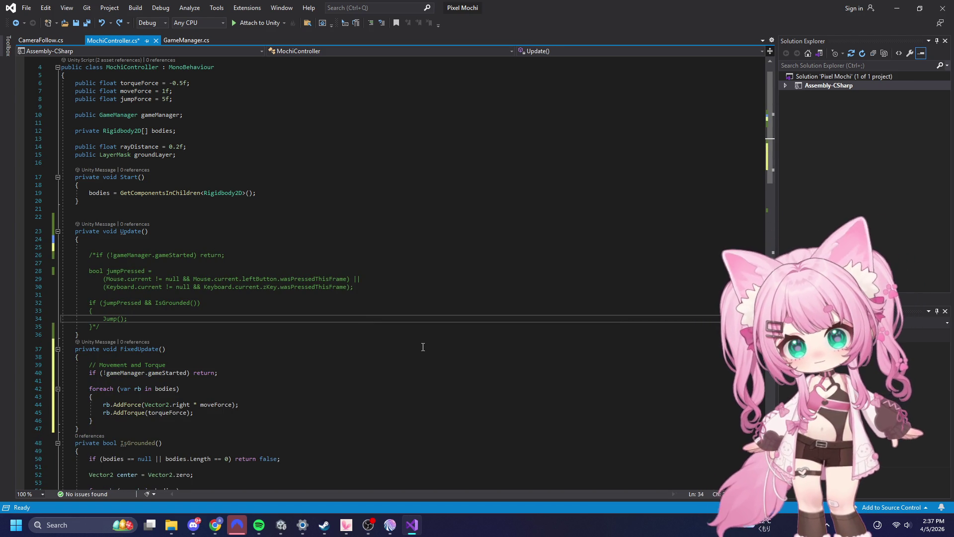
key("ctrl+a")
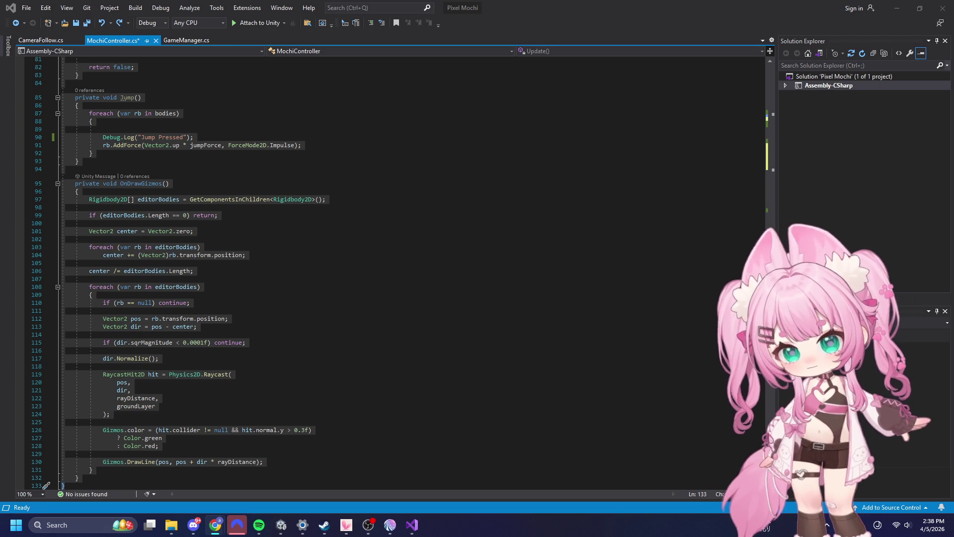
- Deselect the script text and scroll through MochiController.cs
left_click(295, 235)
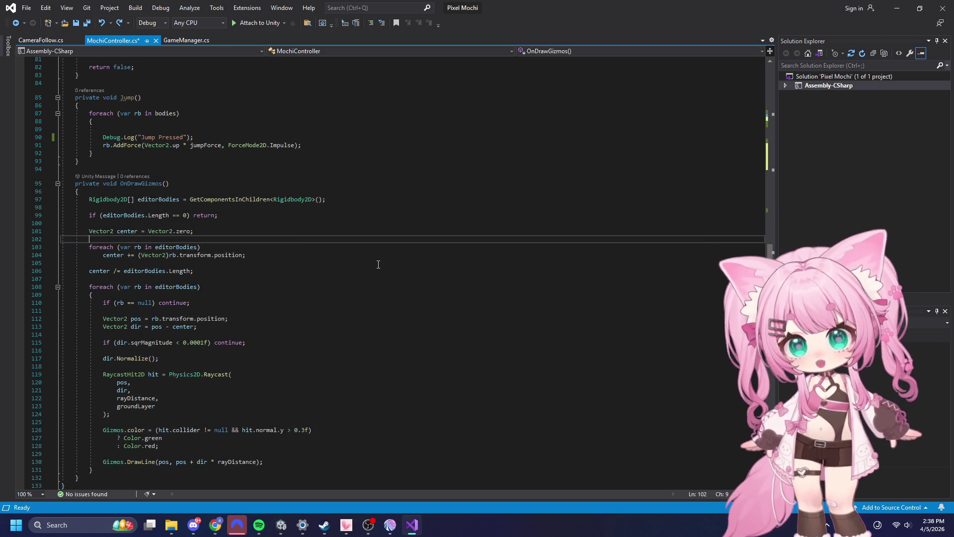
scroll(378, 265, "up", 16)
scroll(378, 264, "up", 2)
scroll(378, 265, "down", 2)
scroll(375, 255, "up", 5)
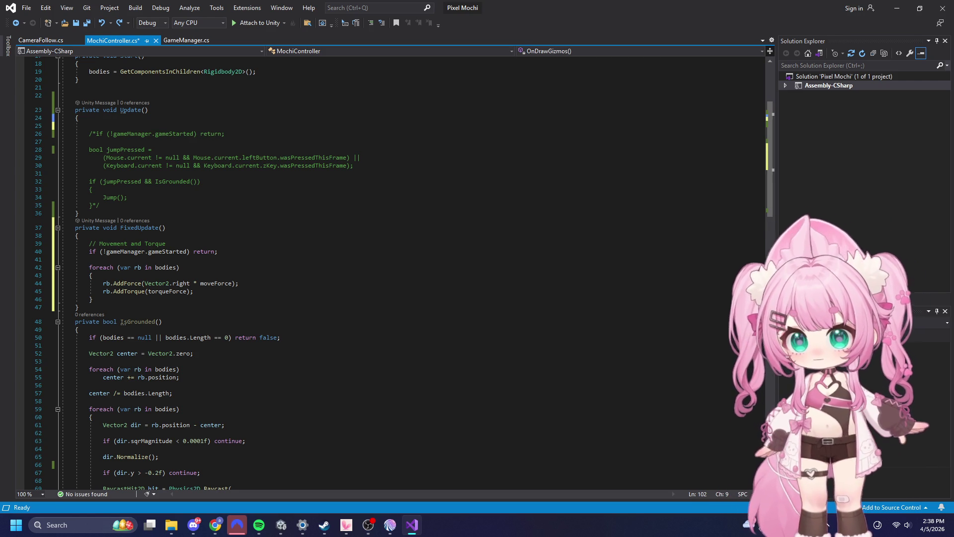
- Replace the AddForce line in FixedUpdate with the ForceMode2D.Force version
key("alt+Tab")
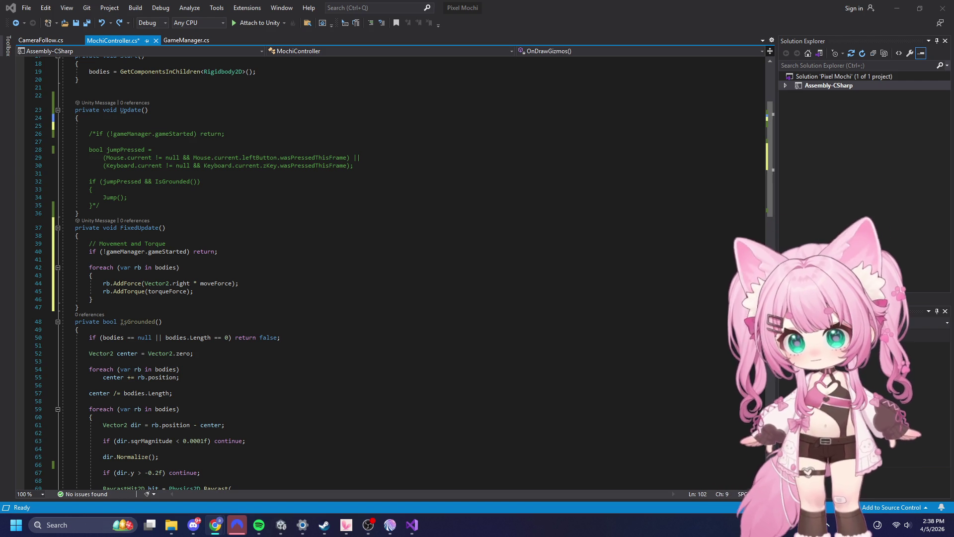
mouse_move(239, 281)
left_mouse_down()
mouse_move(62, 283)
mouse_move(102, 283)
left_mouse_up()
type("rb.AddForce(Vector2.right * moveForce, ForceMode2D.Force);")
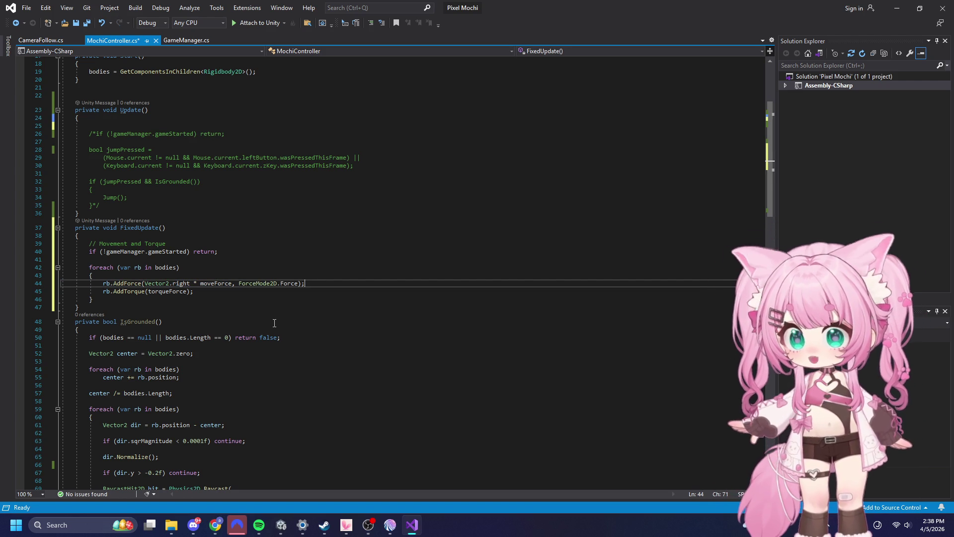
left_click(202, 290)
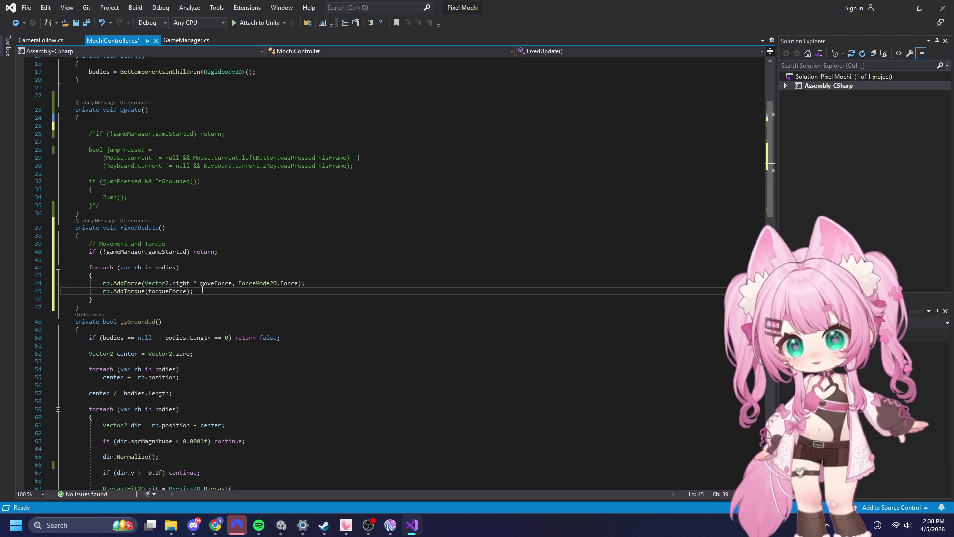
- Save MochiController.cs and return to the Unity editor
left_click(26, 8)
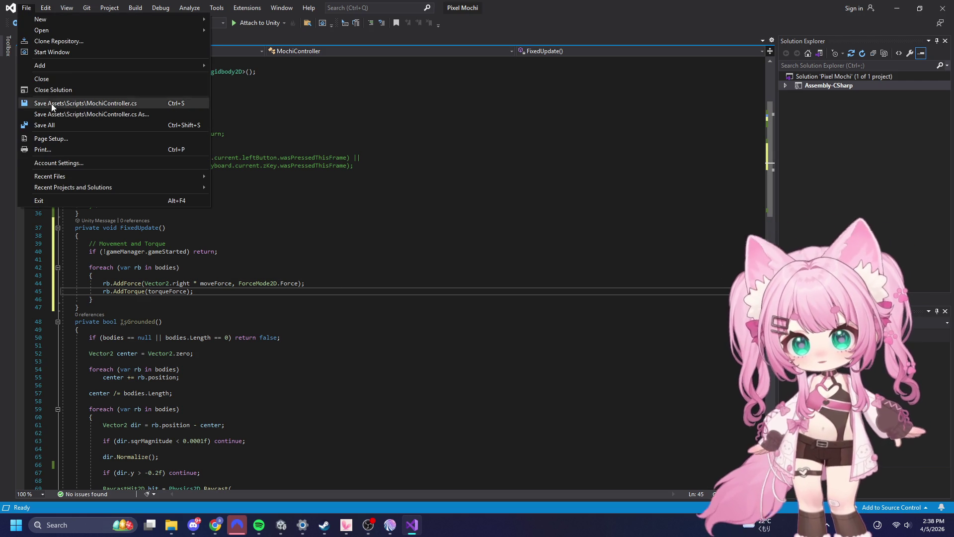
left_click(45, 124)
left_click(215, 525)
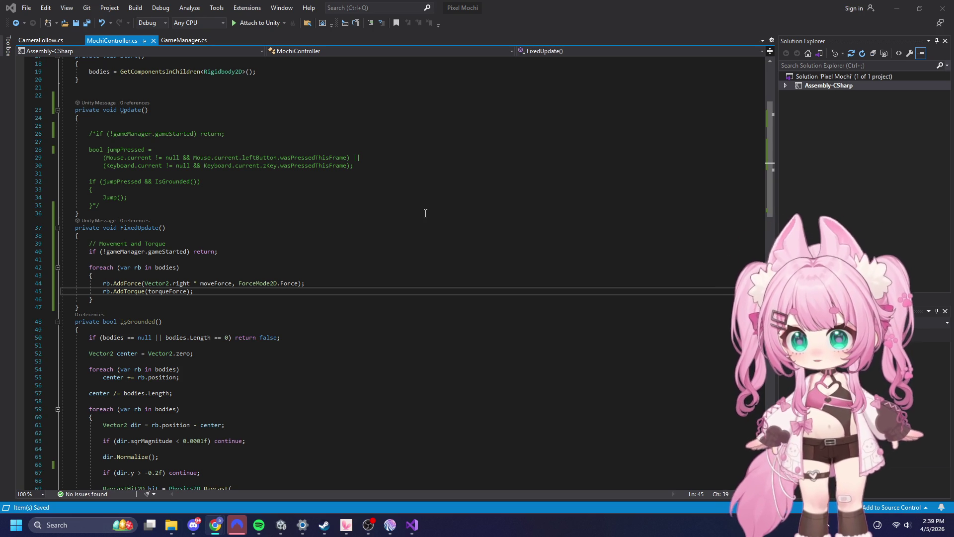
left_click(892, 8)
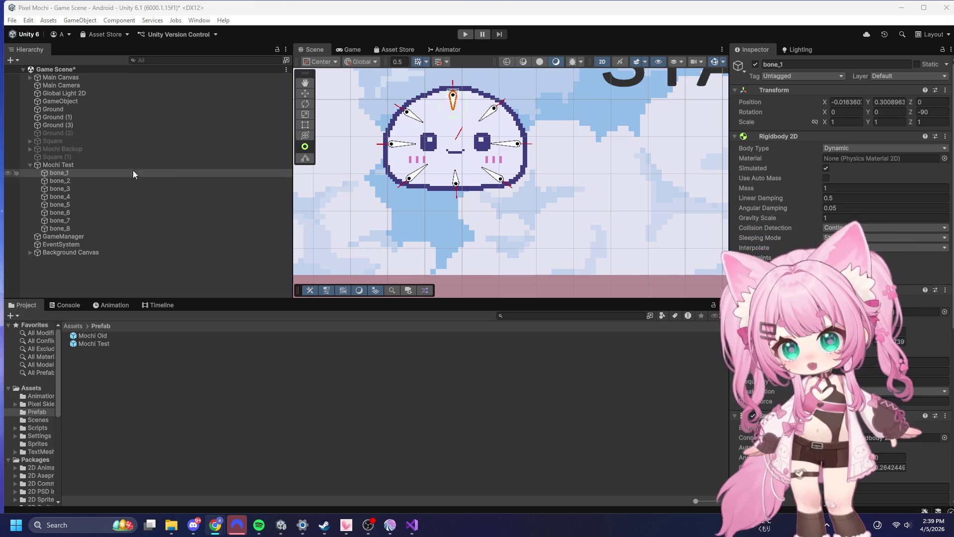
- Set the Rigidbody 2D Mass of bone_1 through bone_8 to 0.1
left_click(70, 174)
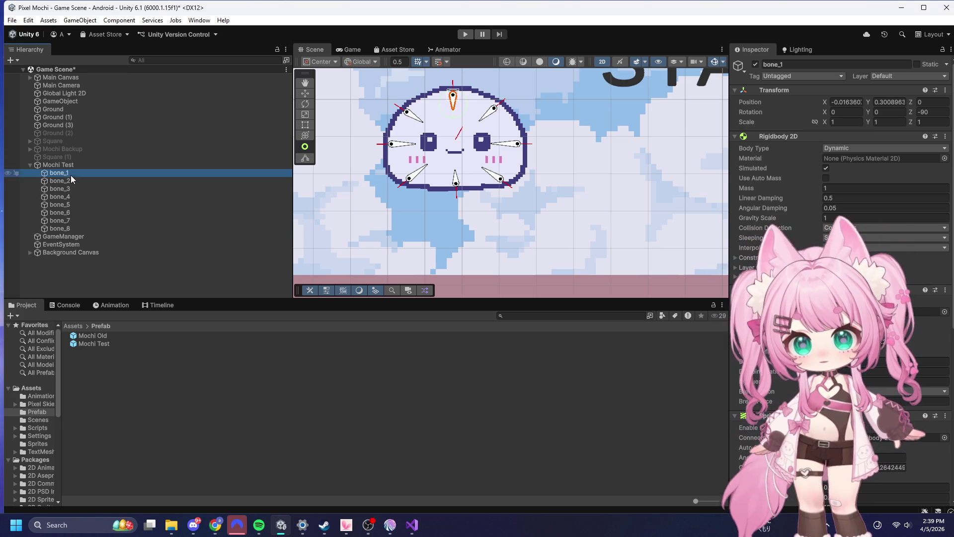
left_click(74, 228, "shift")
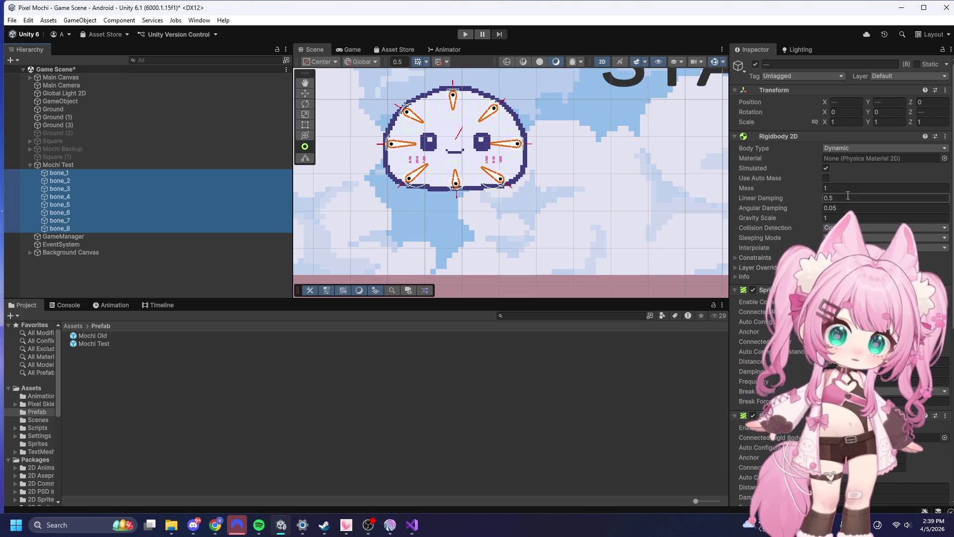
left_click(848, 187)
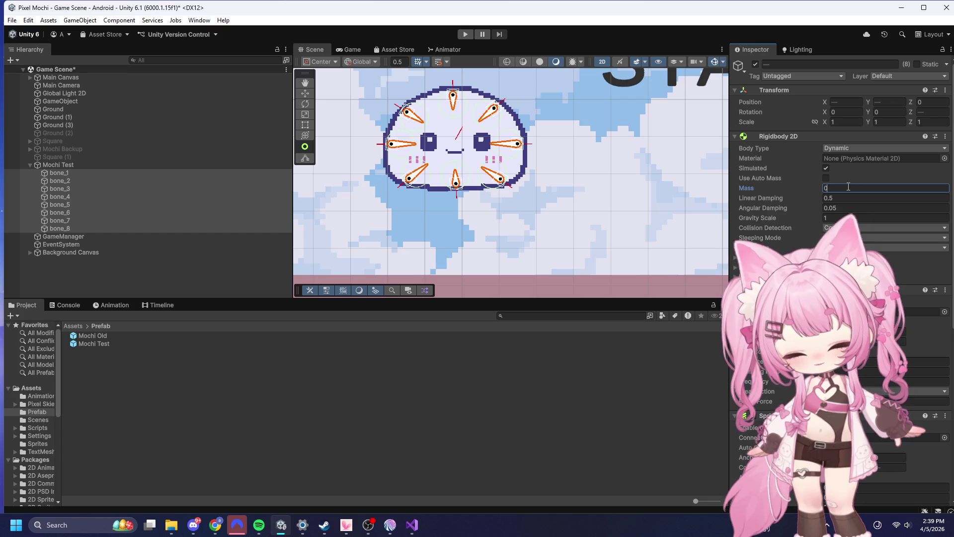
type("0.1")
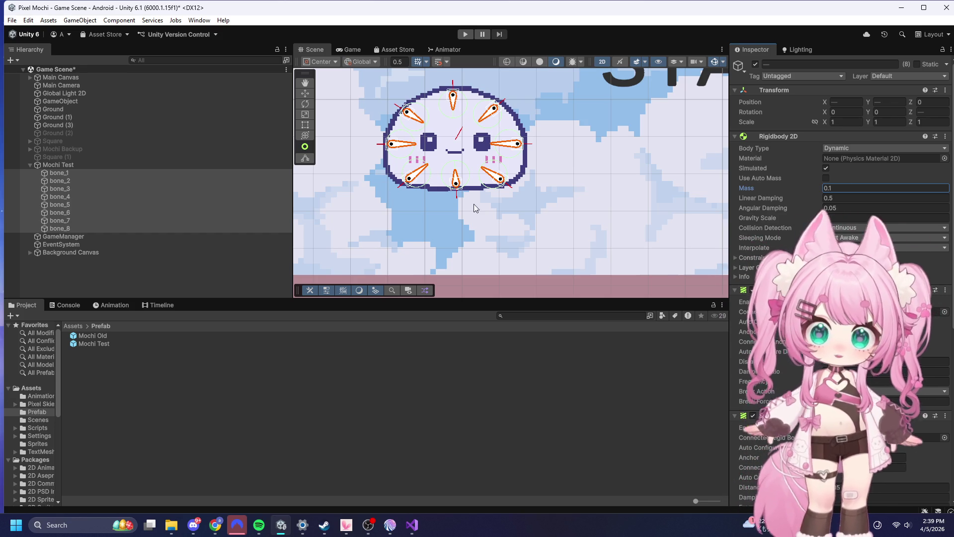
left_click(121, 188)
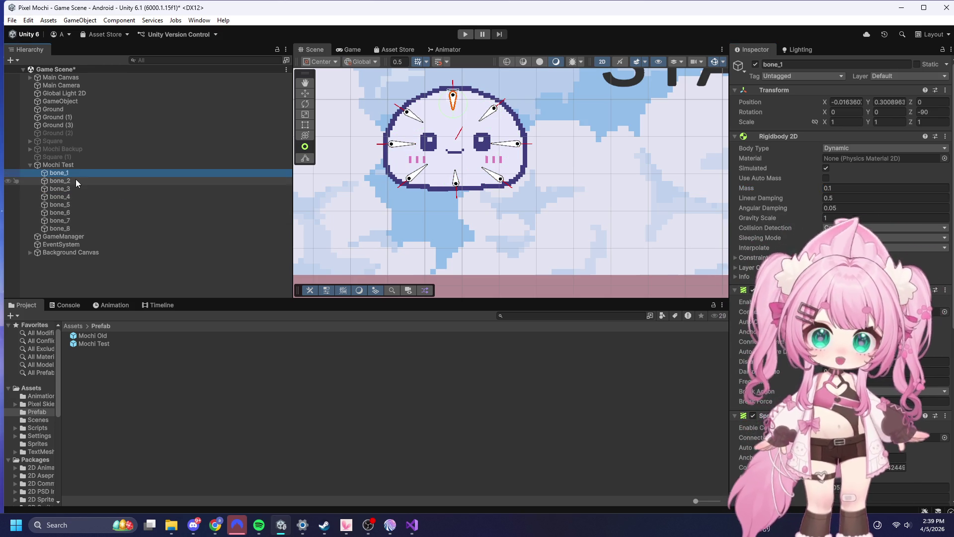
left_click(59, 165)
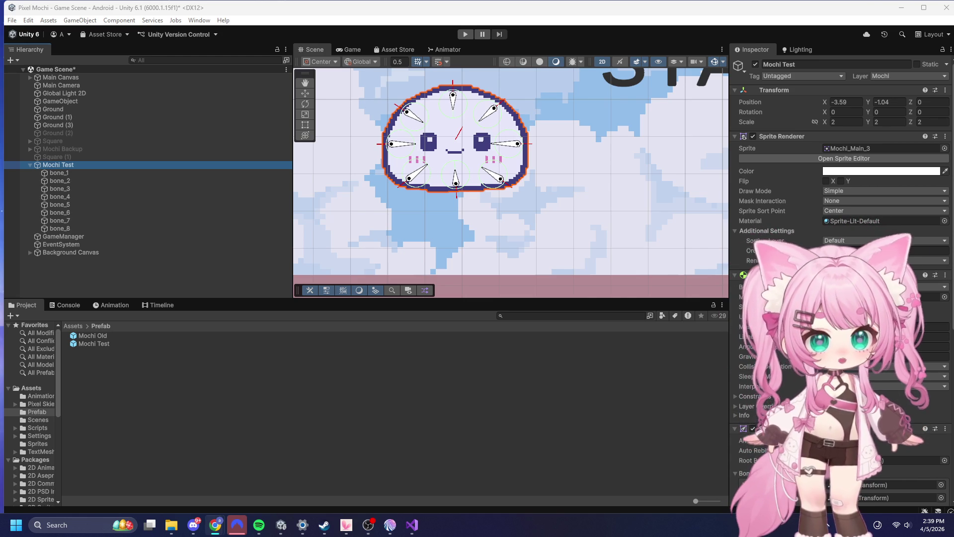
- Reselect bone_1 through bone_8 and edit their shared Mass field
left_click(58, 174)
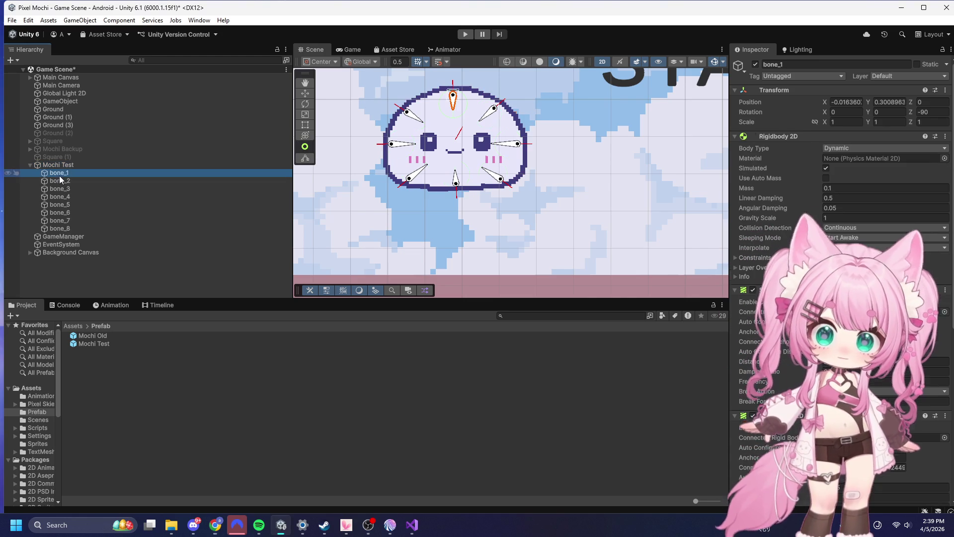
left_click(71, 228, "shift")
left_click(835, 187)
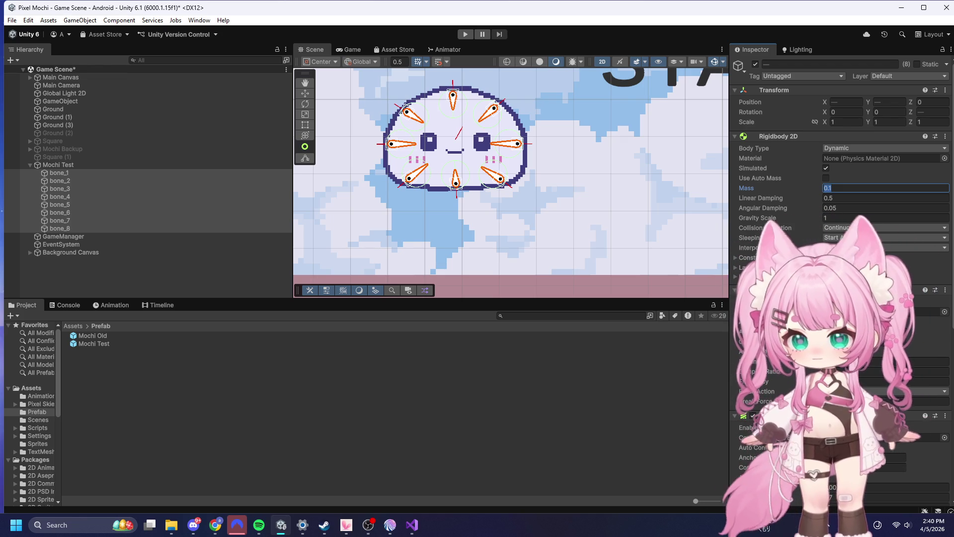
key("alt+Tab")
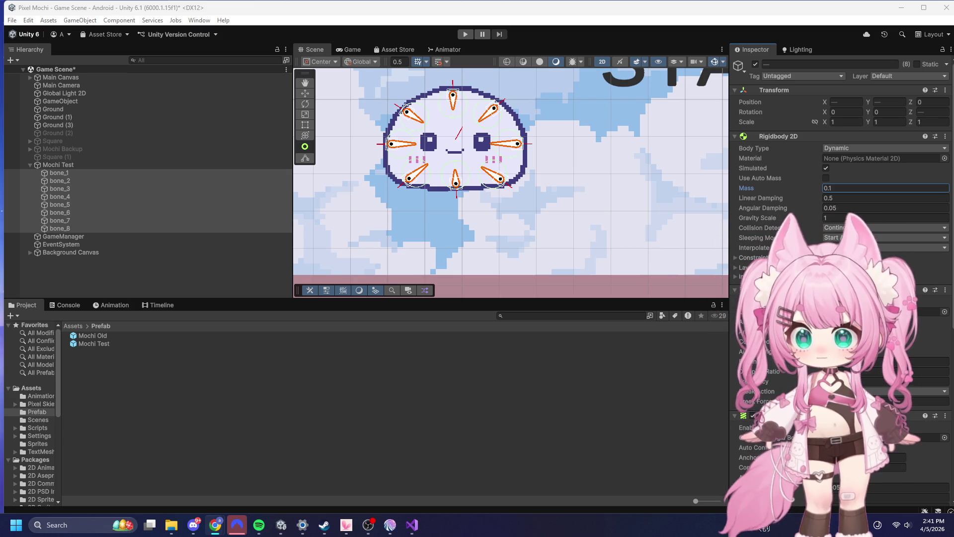
left_click(66, 165)
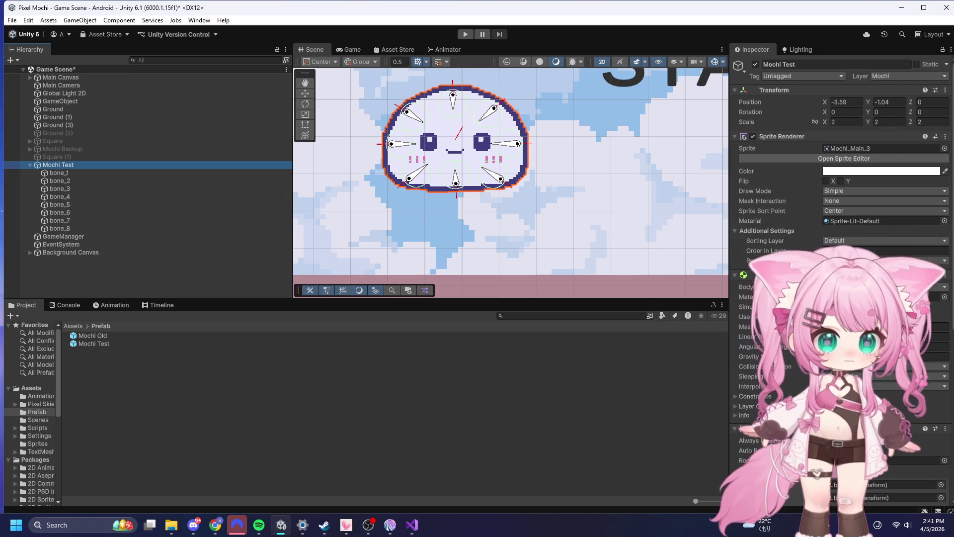
scroll(840, 278, "down", 1)
scroll(745, 288, "up", 1)
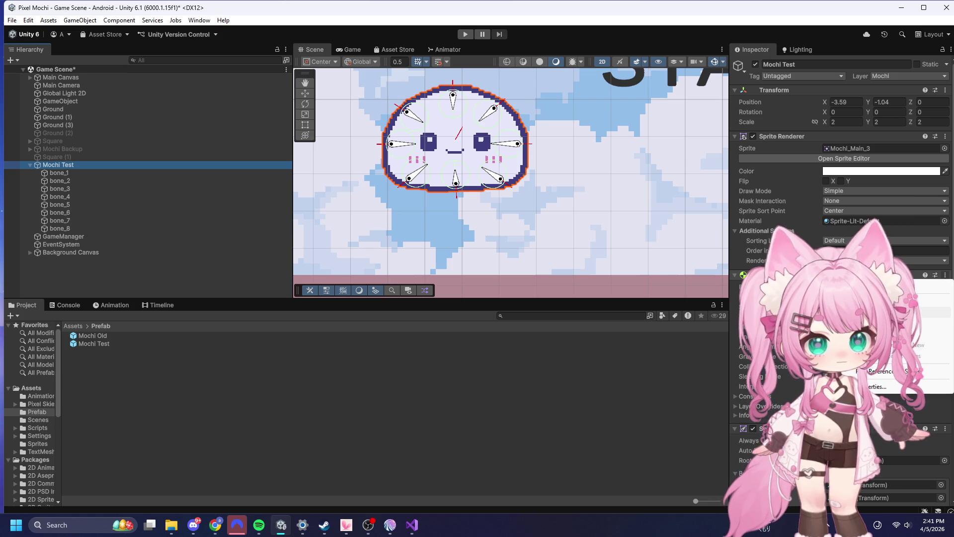
left_click(775, 308)
scroll(795, 298, "down", 5)
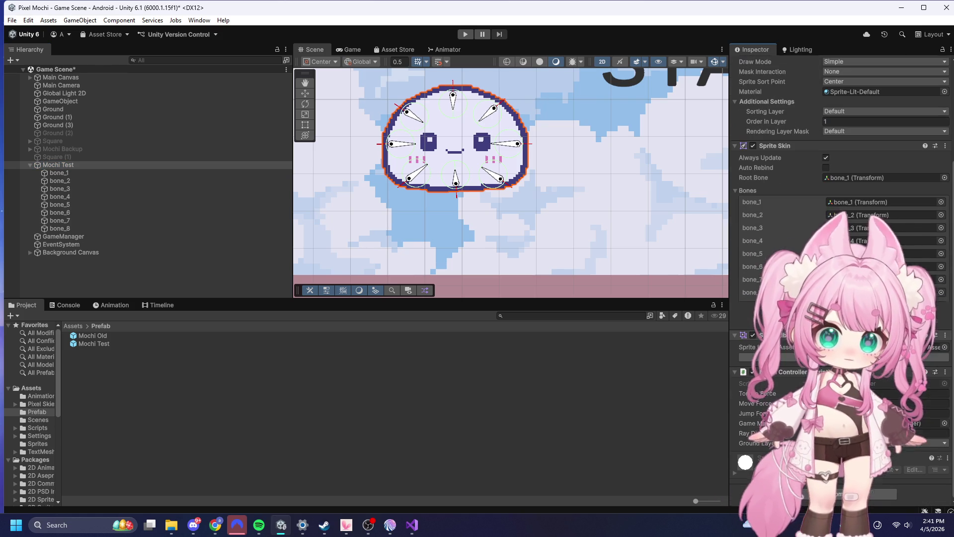
left_click(74, 173)
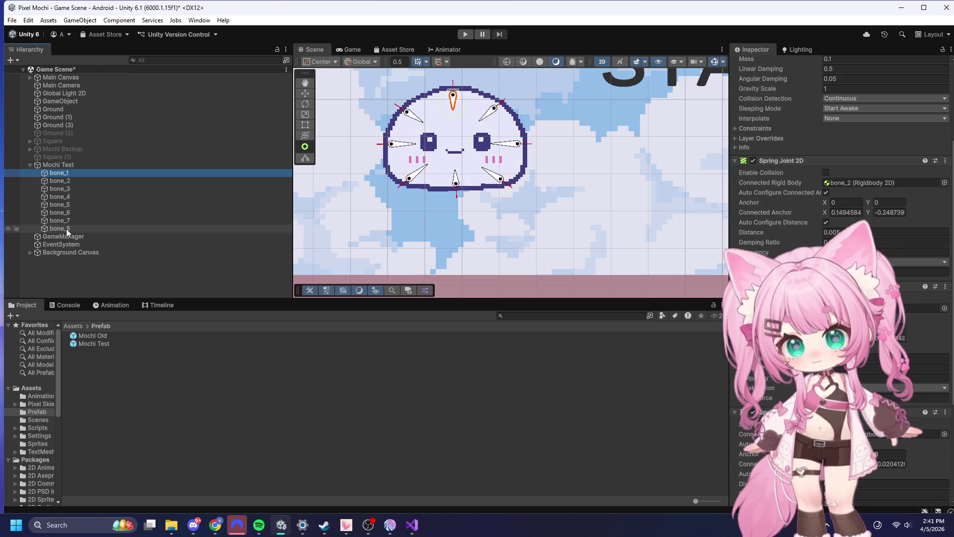
left_click(67, 228, "shift")
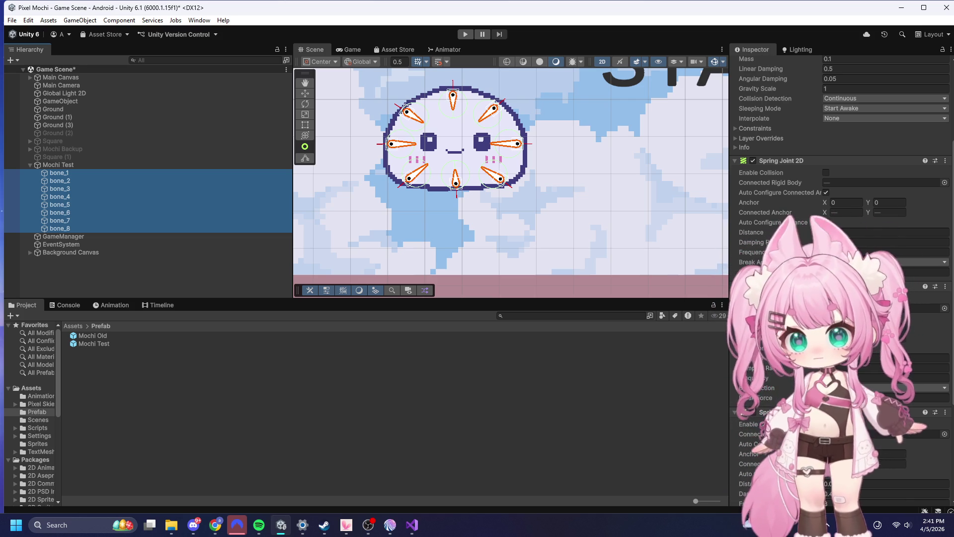
left_click(102, 164)
scroll(777, 202, "up", 5)
left_click(58, 172)
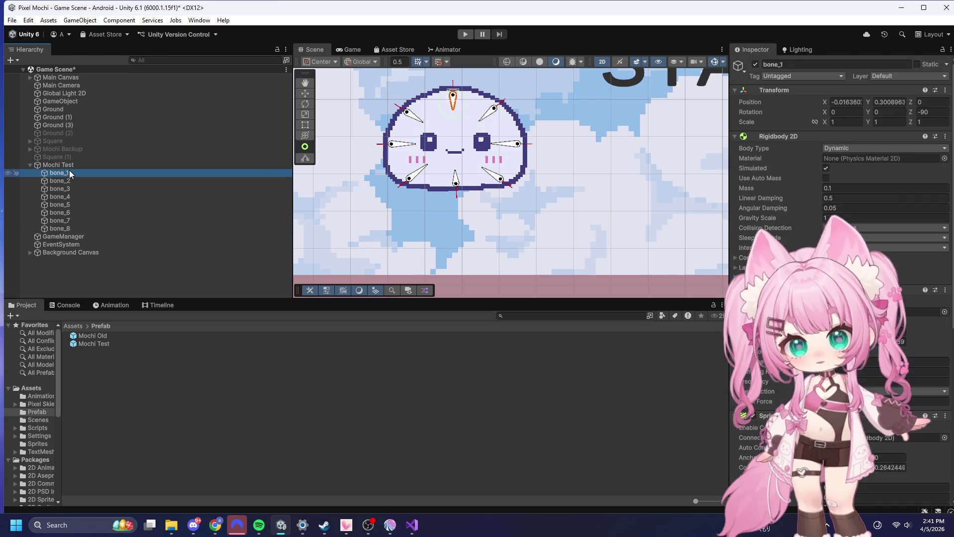
left_click(68, 228, "shift")
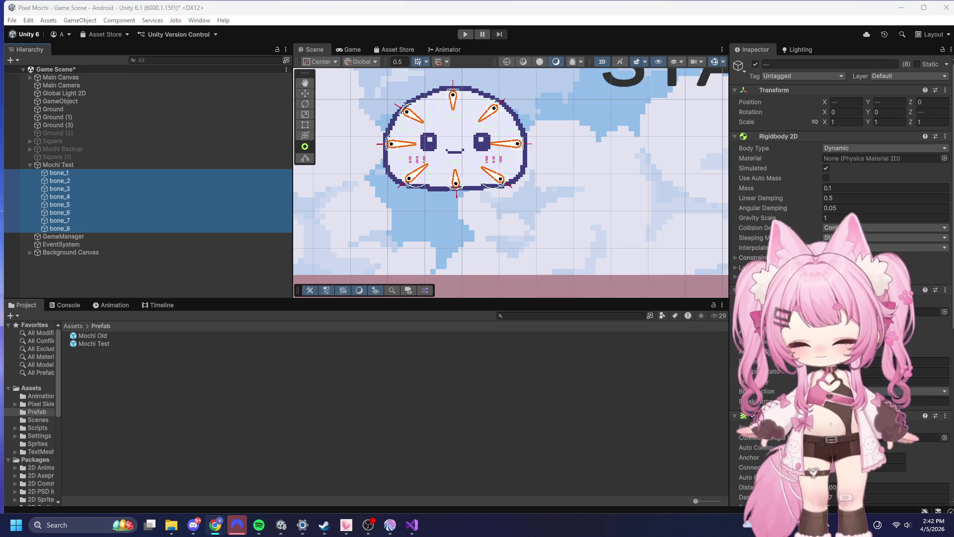
key("alt+Tab")
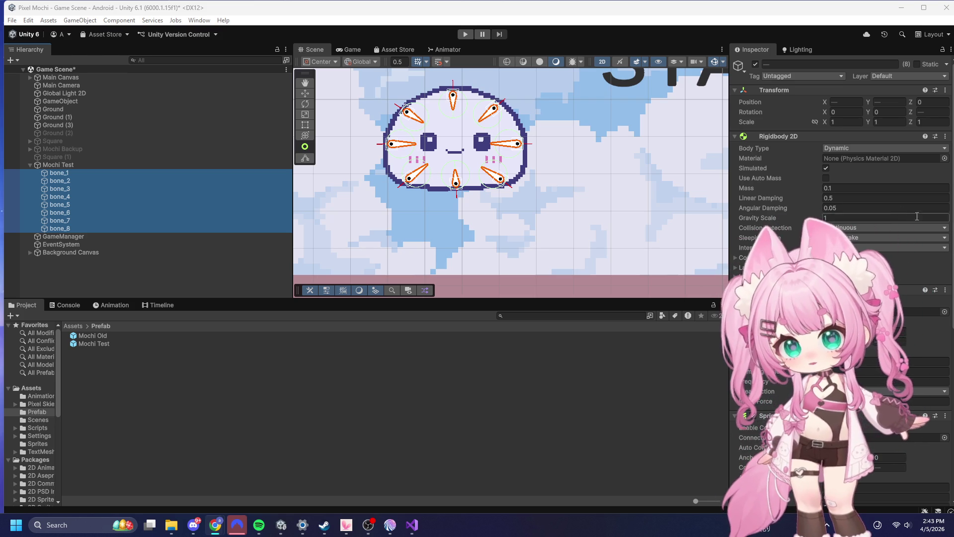
left_click(844, 198)
- Set the bones' Linear Damping to 0.05 and Gravity Scale to 1.2, then deselect them
type("0.05")
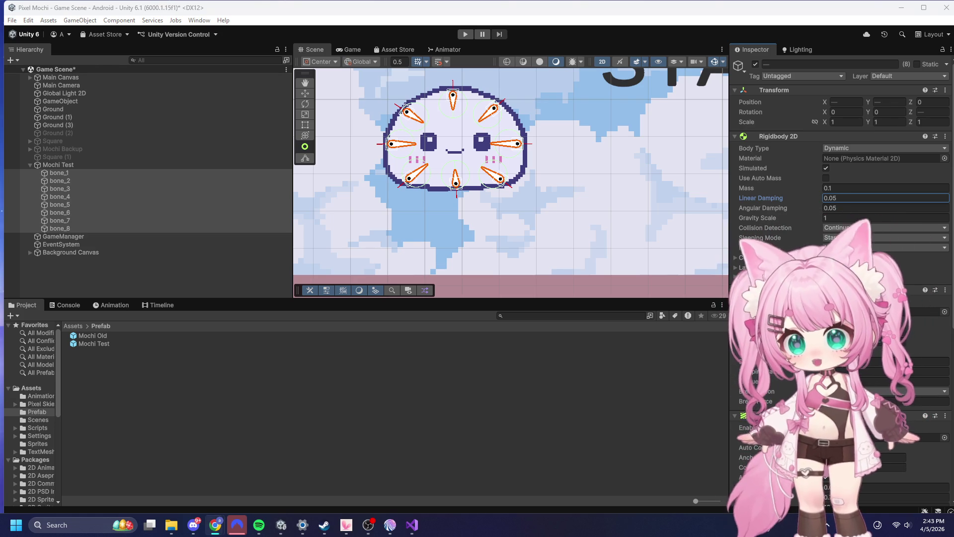
left_click(839, 217)
type("1.2")
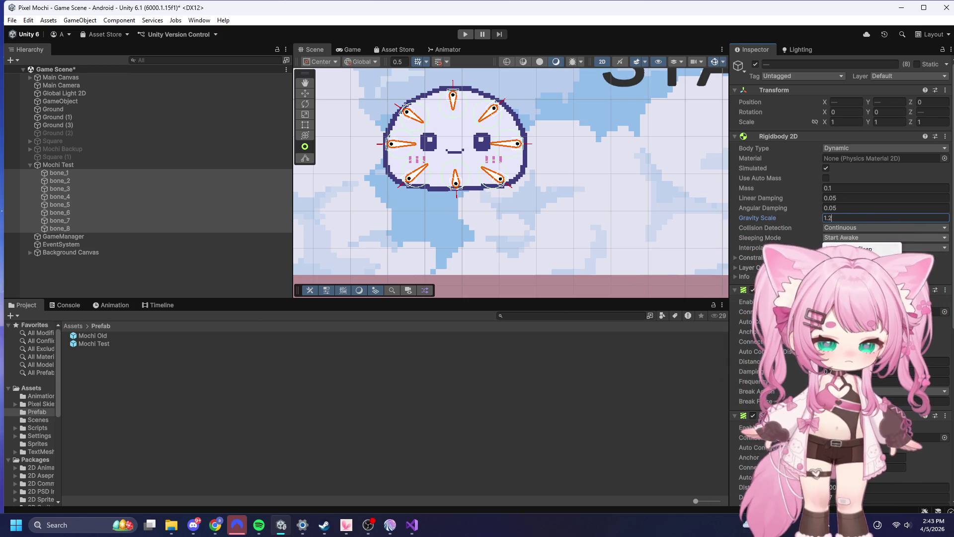
left_click(88, 271)
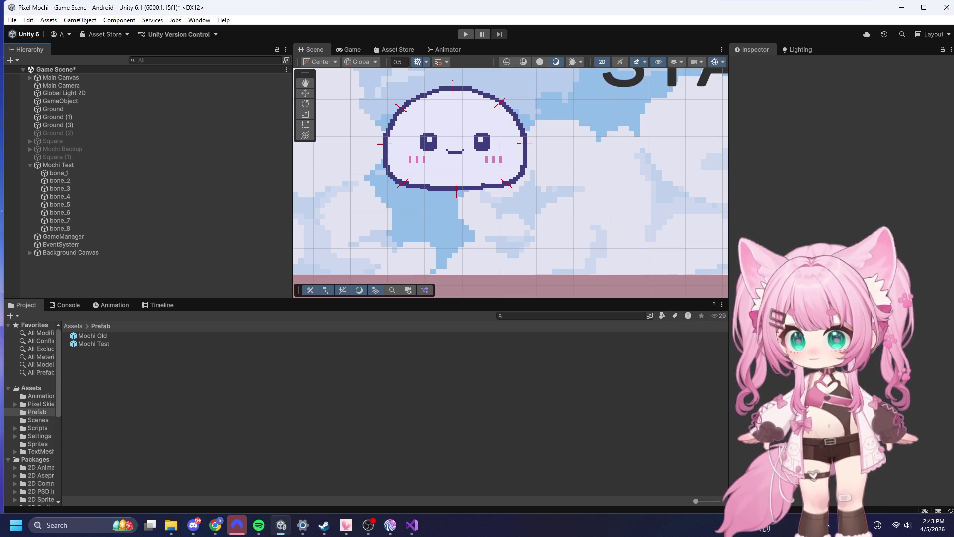
- Set the third Spring Joint 2D Frequency on bone_1–bone_8 to 2.5, then show the Assets folder
left_click(64, 174)
left_click(80, 225, "shift")
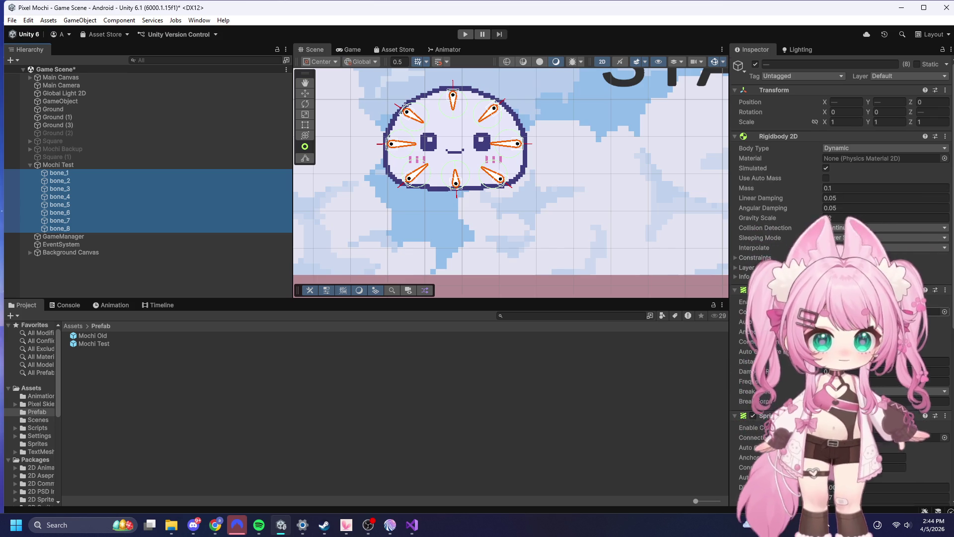
scroll(840, 199, "down", 3)
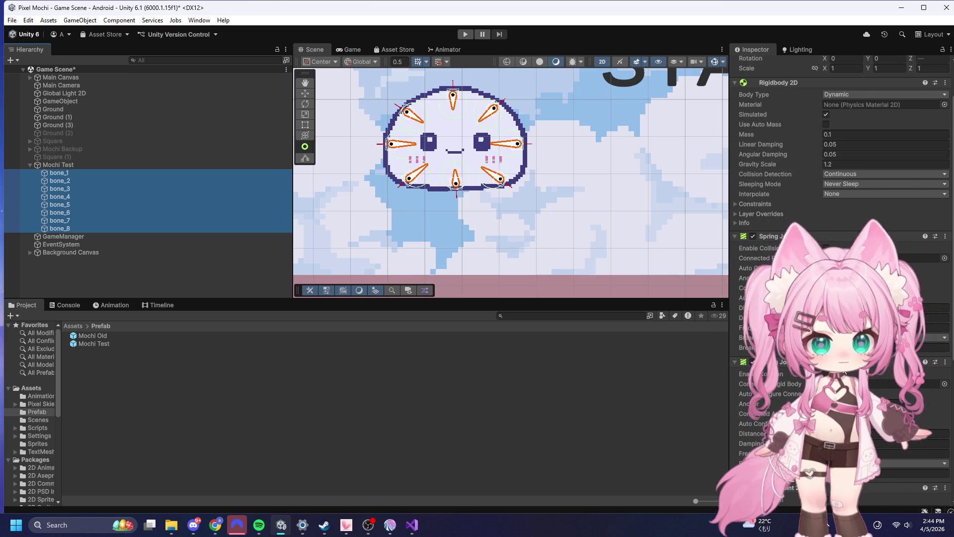
left_click(924, 328)
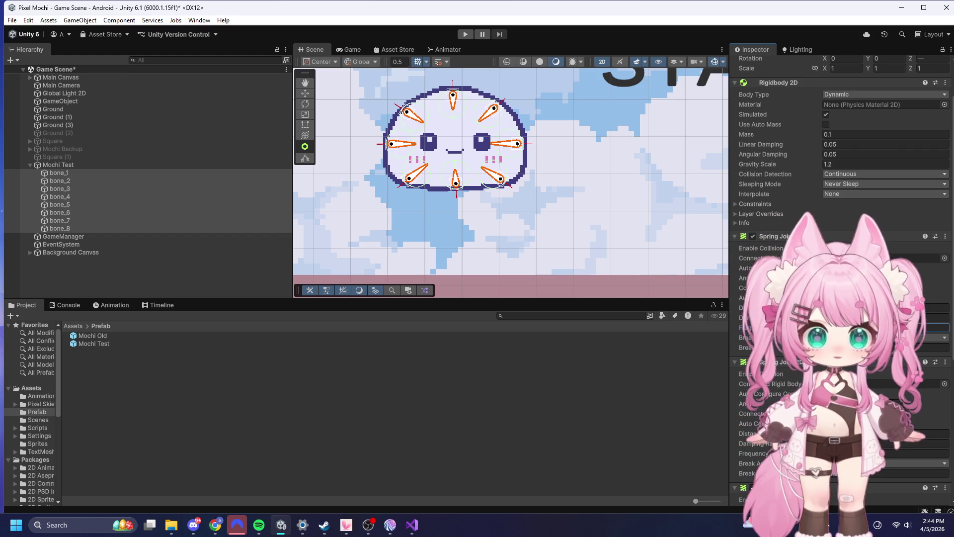
left_click(881, 452)
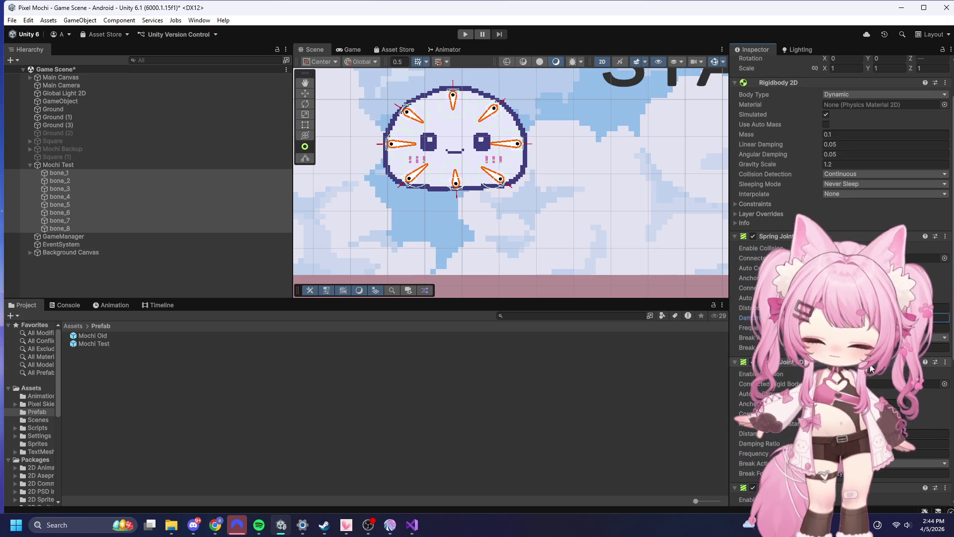
scroll(919, 422, "down", 10)
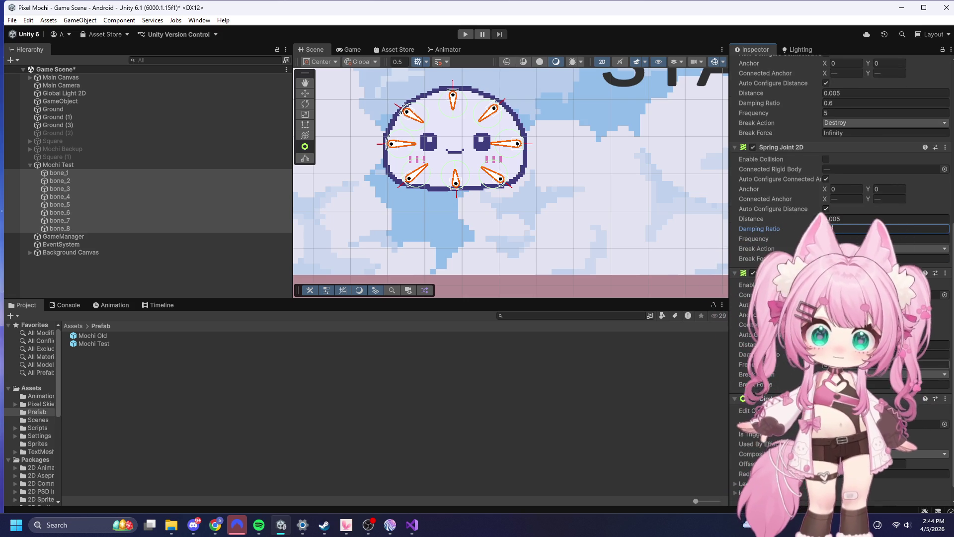
left_click(845, 365)
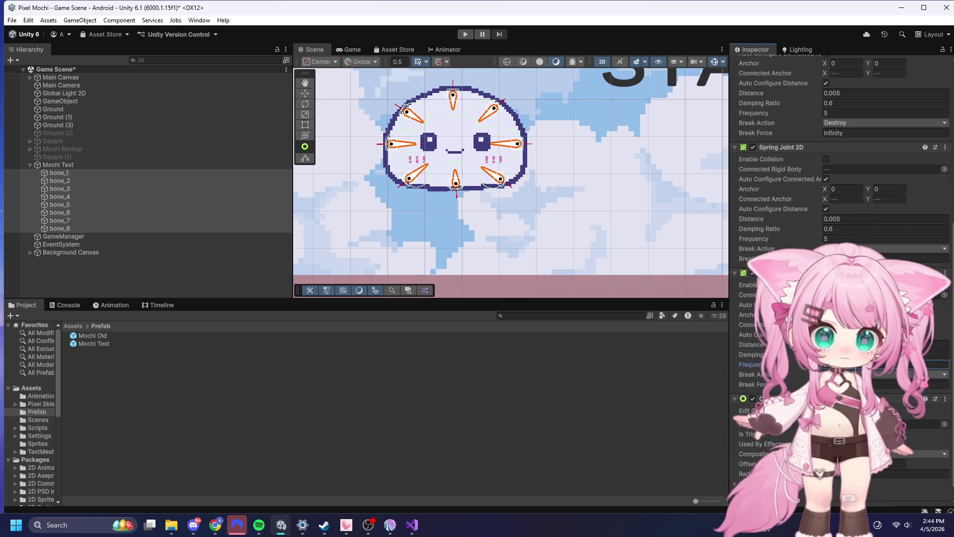
left_click(744, 492)
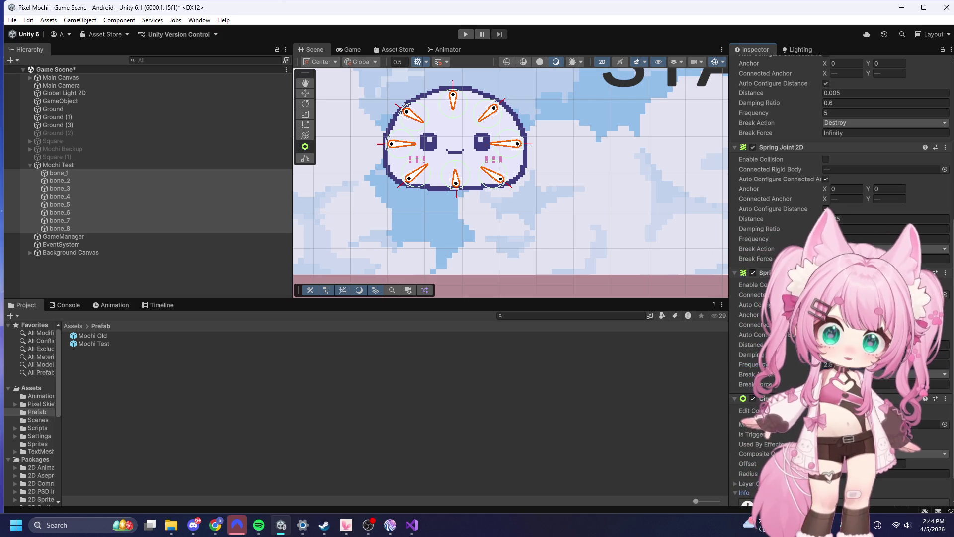
scroll(840, 273, "up", 3)
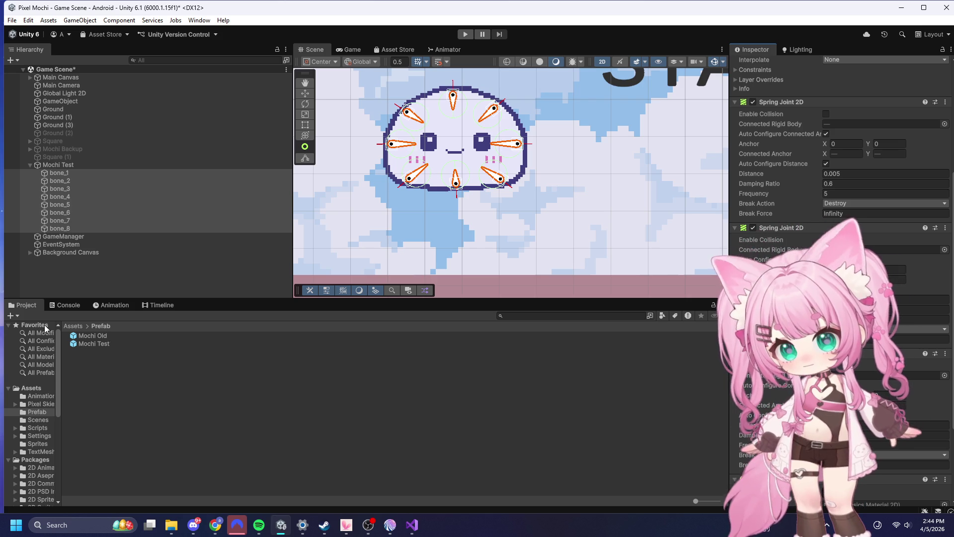
left_click(78, 327)
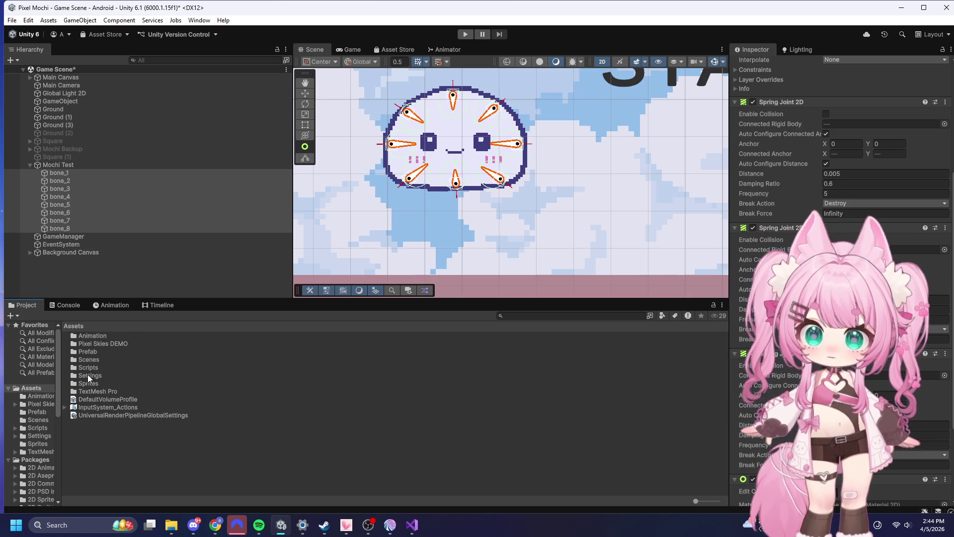
- Bring up the Assets folder's context menu and dismiss it without choosing anything
right_click(90, 441)
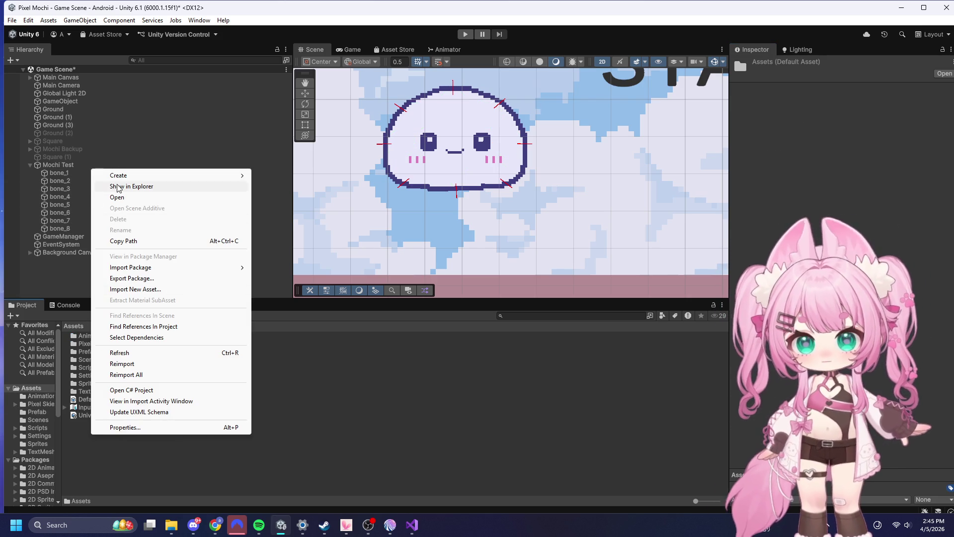
mouse_move(119, 175)
left_click(134, 455)
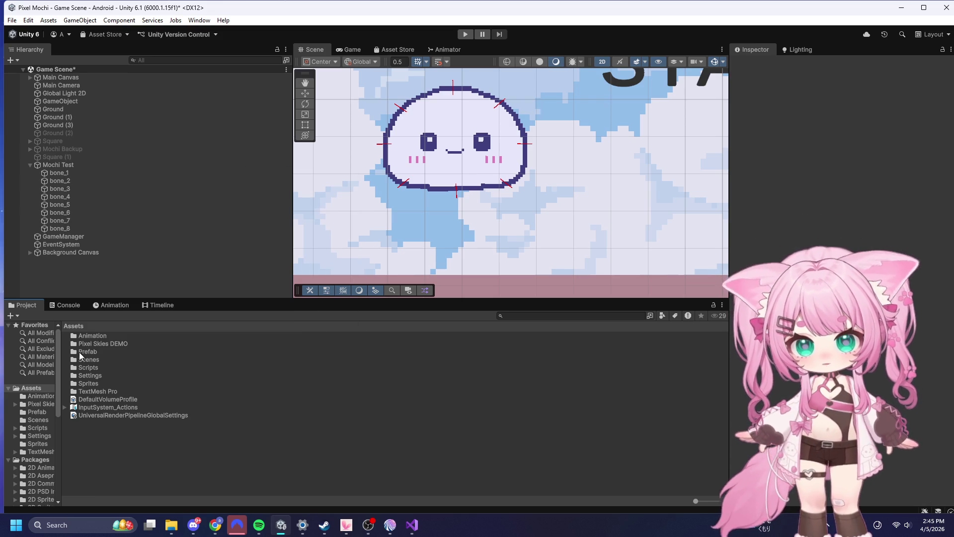
- Delete the Bouncy physics material from the Sprites folder and go back to the top-level Assets folder
double_click(88, 384)
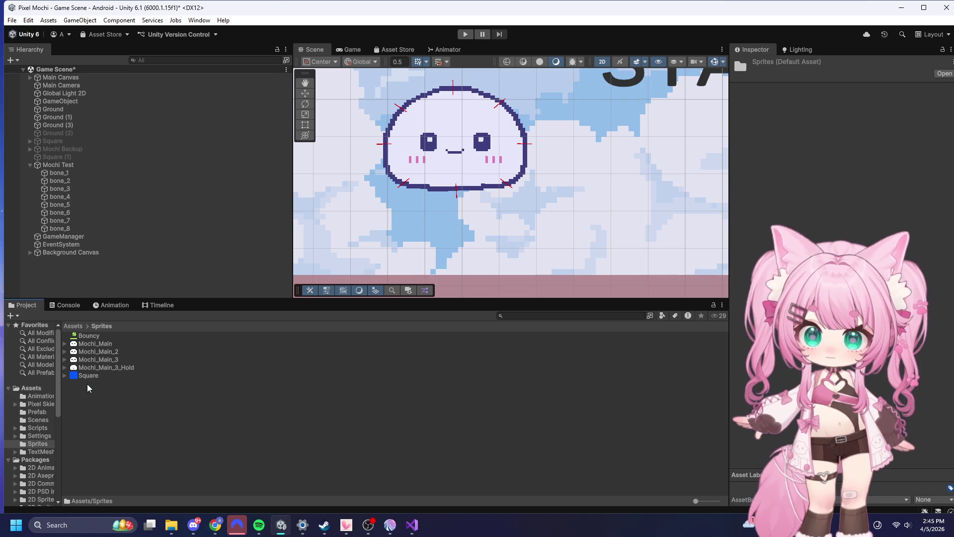
left_click(90, 337)
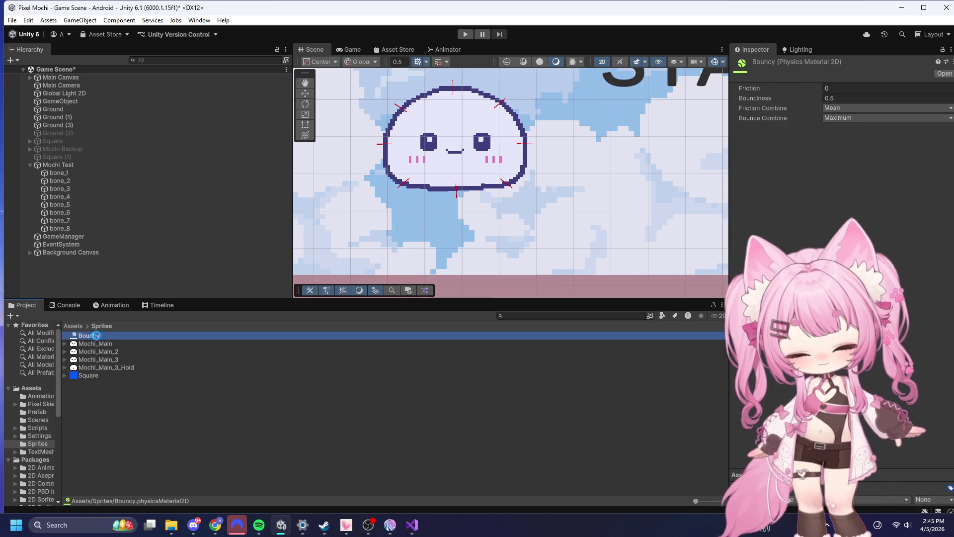
key("Delete")
left_click(480, 283)
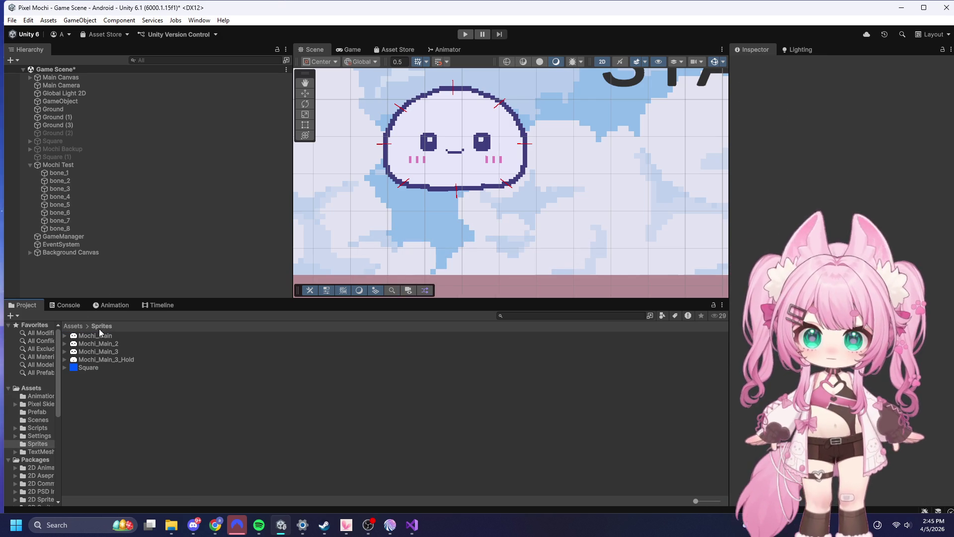
left_click(31, 388)
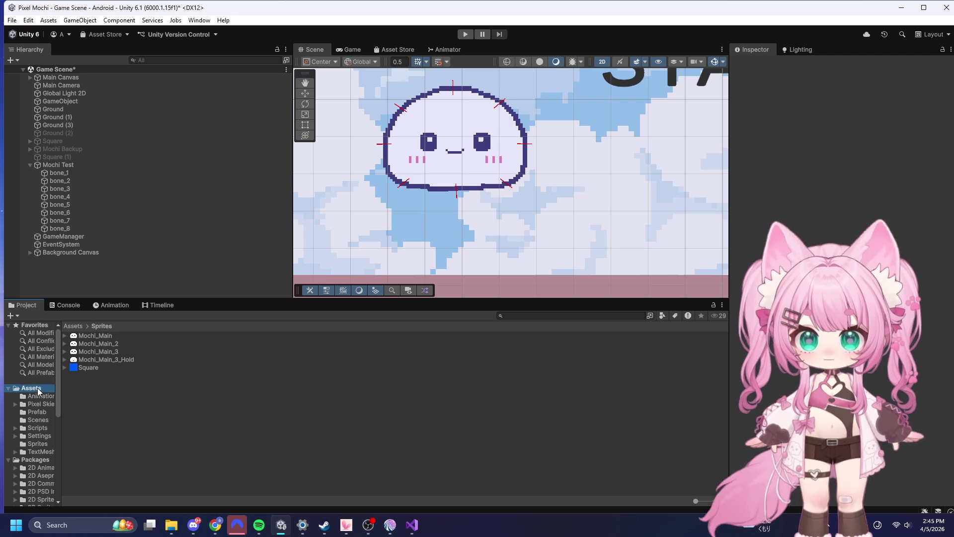
right_click(106, 431)
- Create a folder named 'Physics Material' under Assets and open it
mouse_move(124, 183)
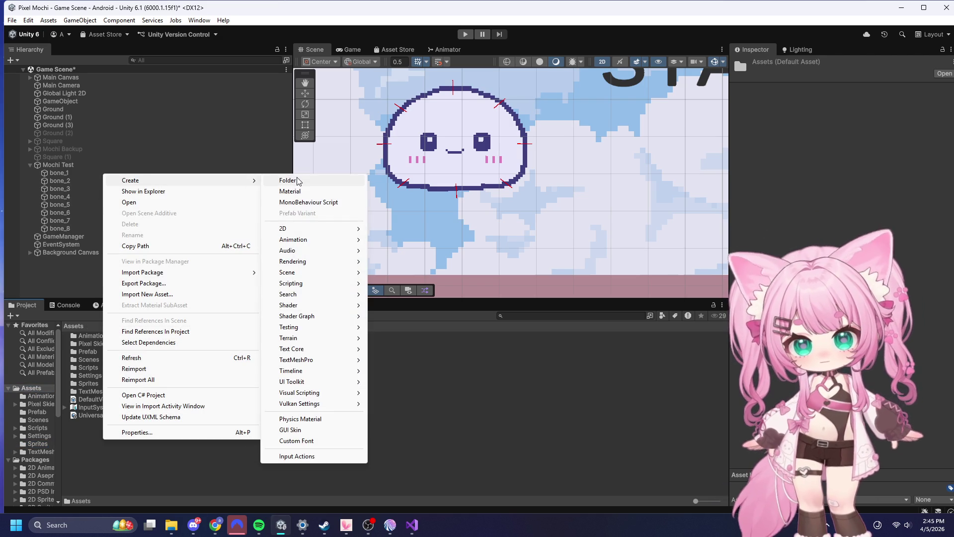
left_click(298, 181)
type("Phys")
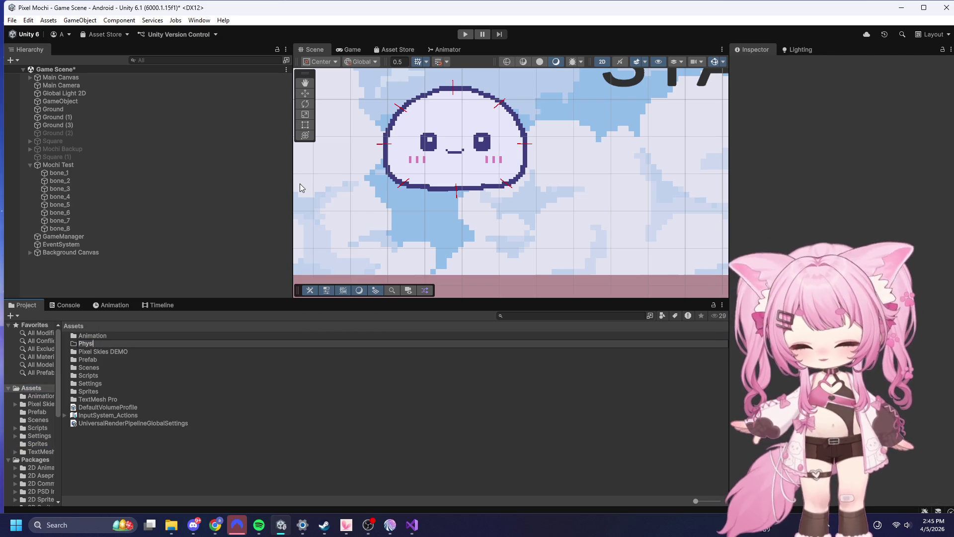
type("ics Material")
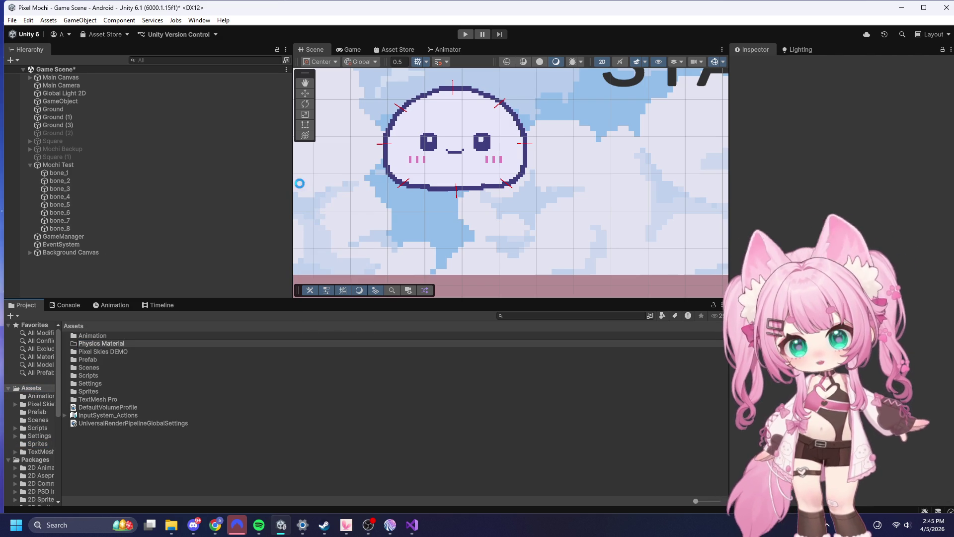
key("Return")
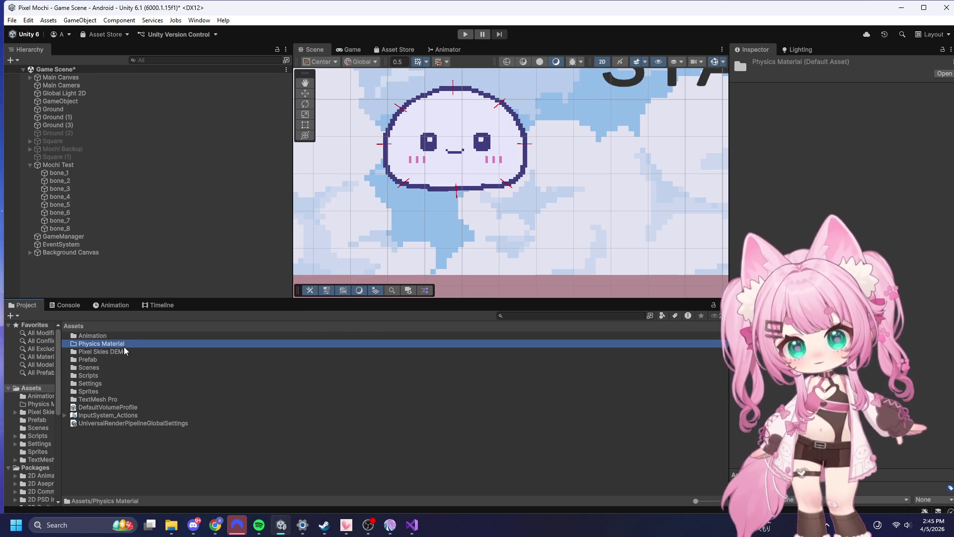
double_click(132, 345)
right_click(138, 357)
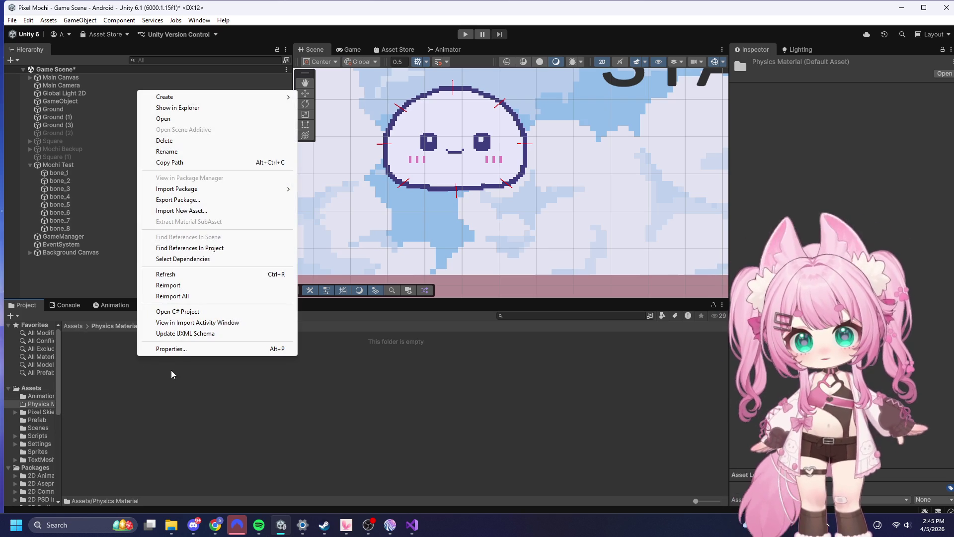
mouse_move(165, 96)
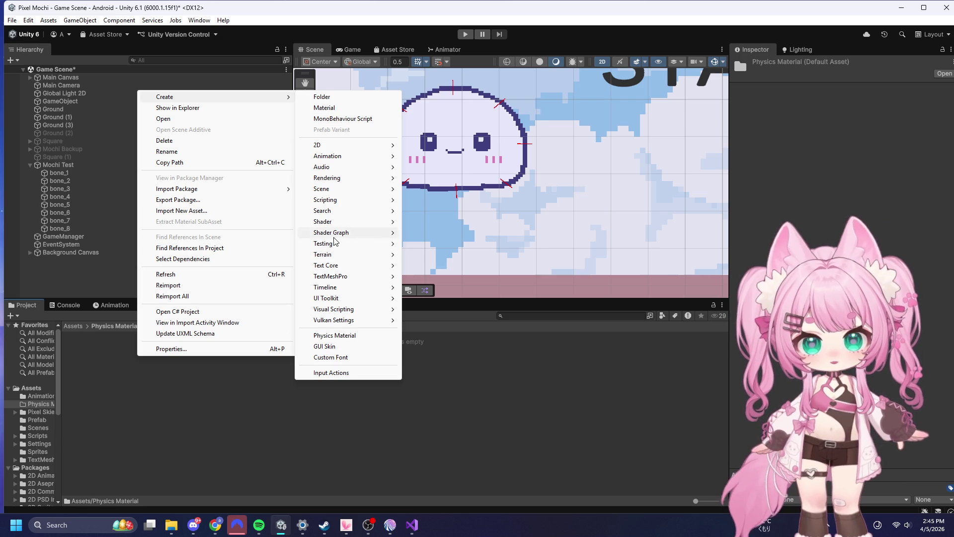
mouse_move(334, 177)
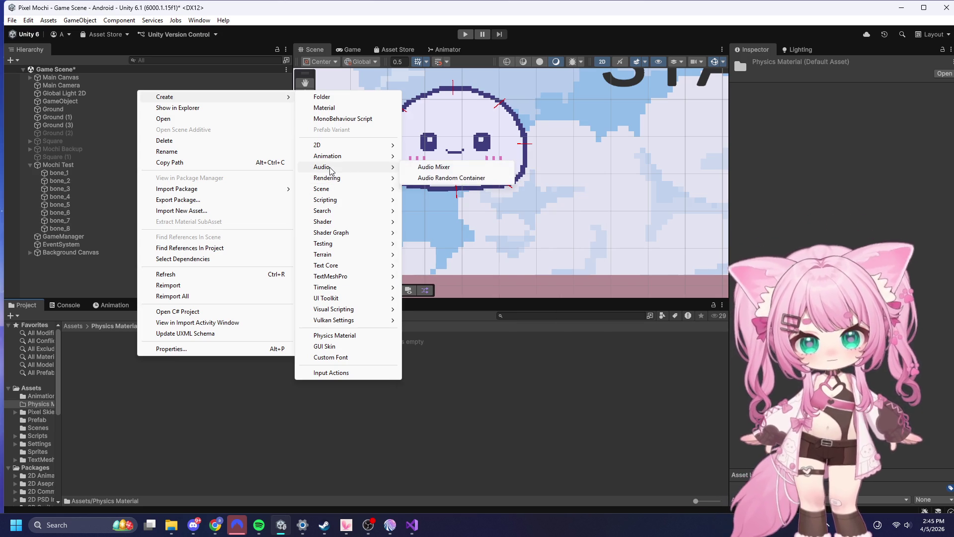
- Create a physics material named 'Mochi Bones Material' in the Physics Material folder
left_click(354, 336)
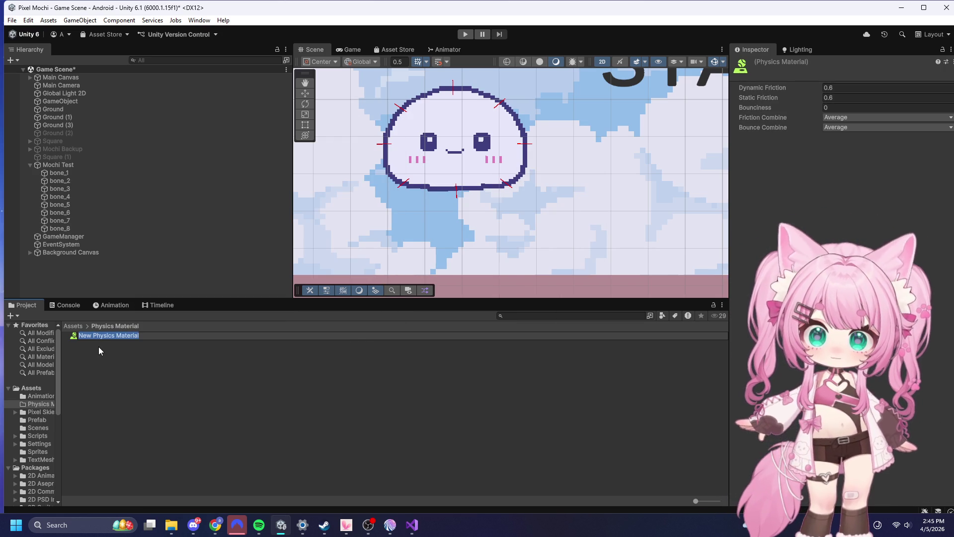
type("Ma")
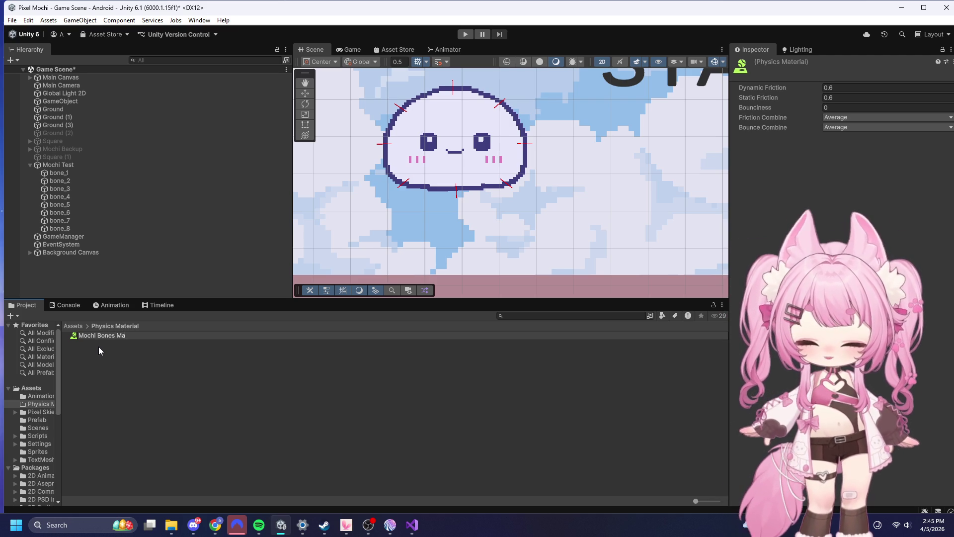
type("terial")
key("Return")
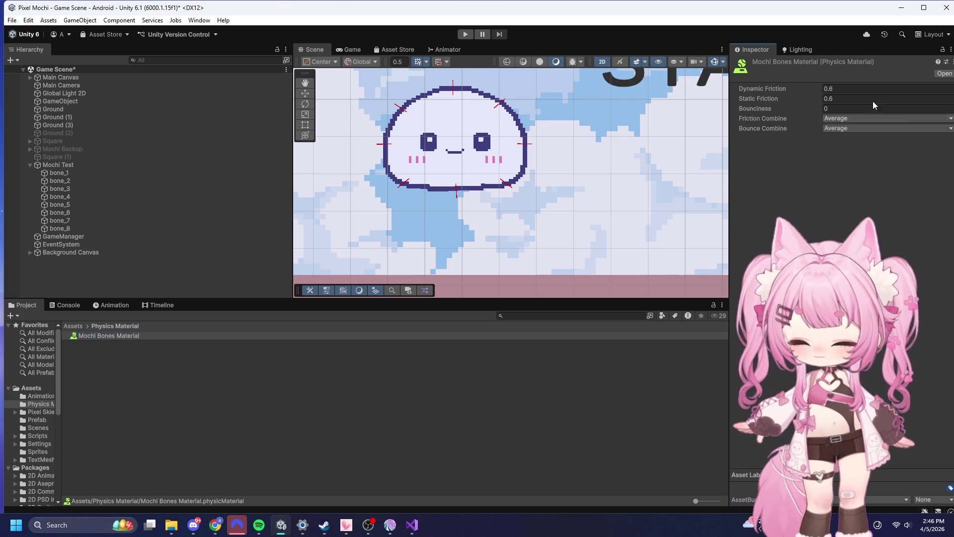
left_click(854, 88)
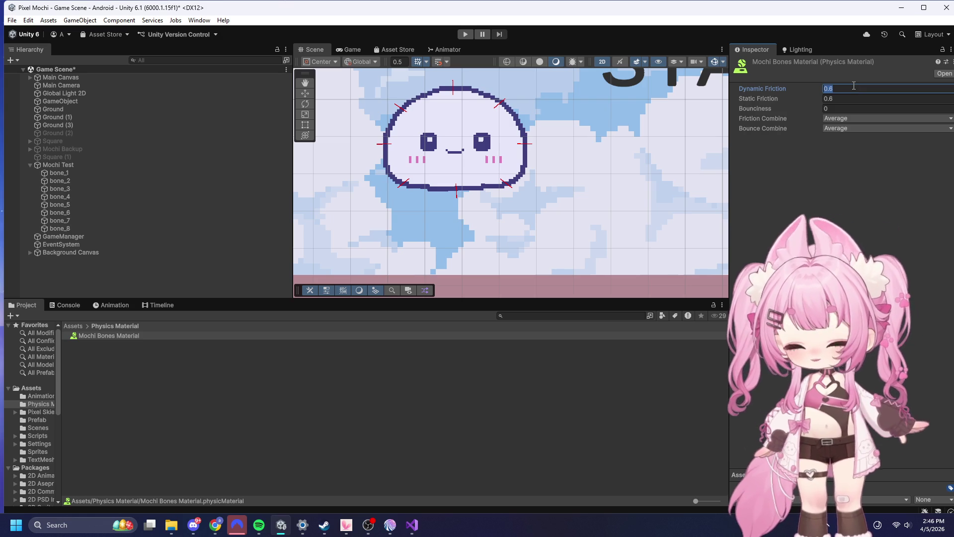
- Give Mochi Bones Material dynamic friction 0.2, static friction 0.4 and bounciness 0.3
type("0.2")
left_click(852, 97)
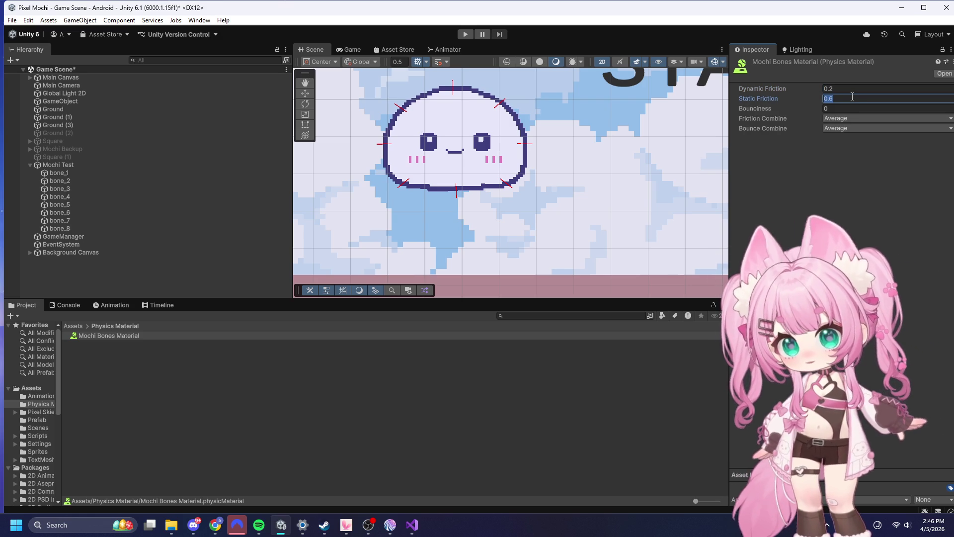
type("0.4")
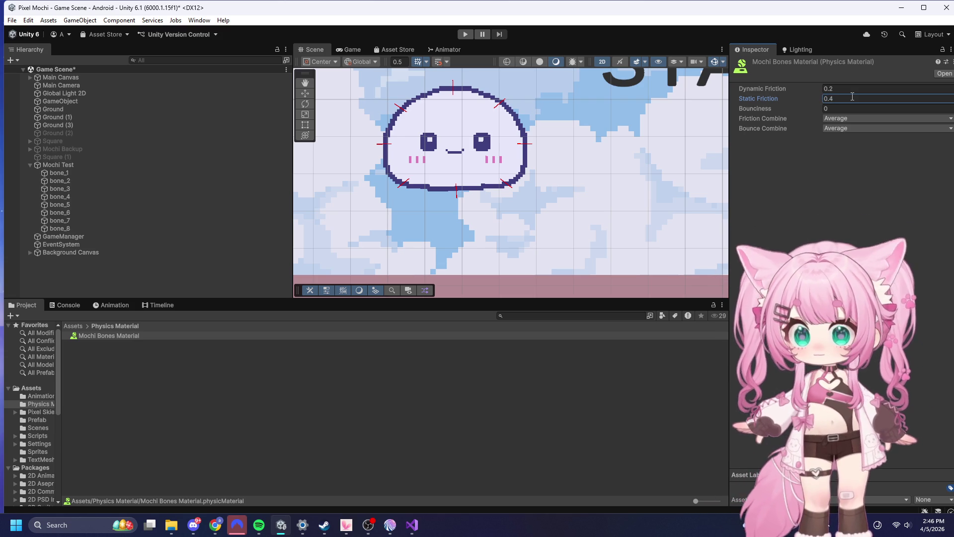
left_click(848, 124)
left_click(850, 108)
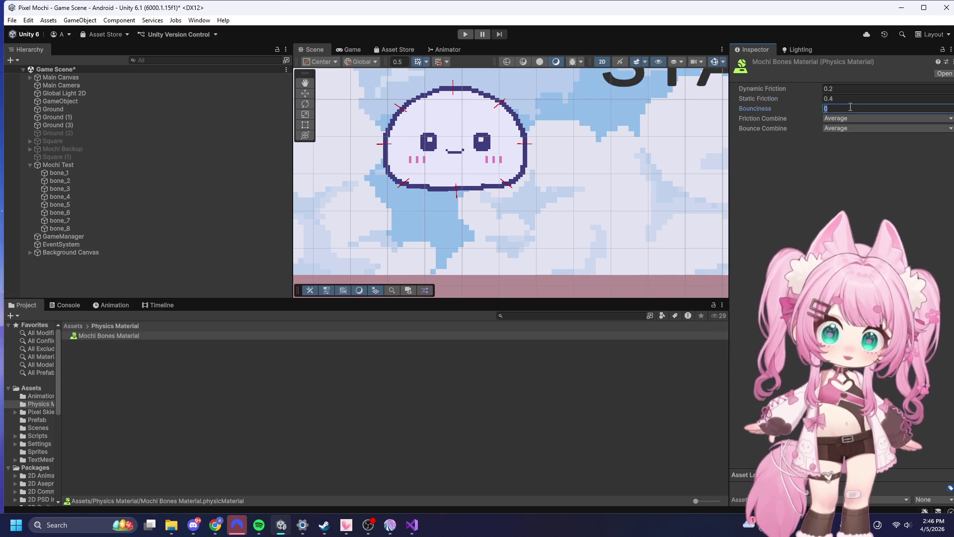
type("0.3")
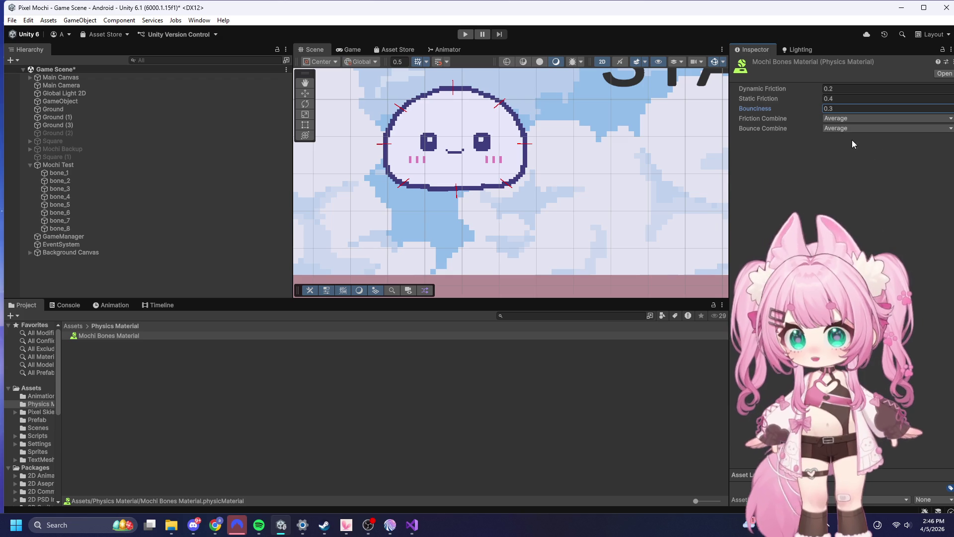
left_click(841, 118)
- Set Bounce Combine to Maximum and Friction Combine to Minimum
left_click(840, 128)
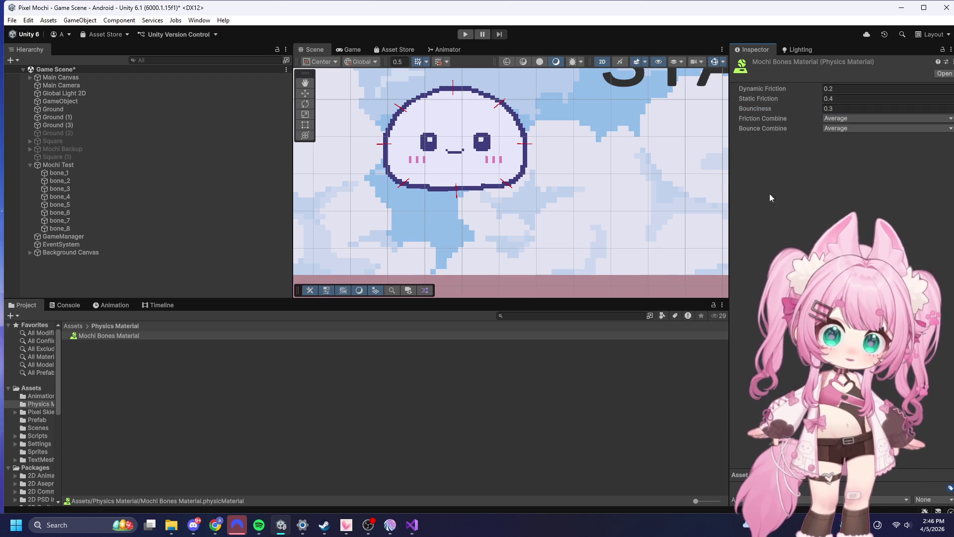
left_click(840, 128)
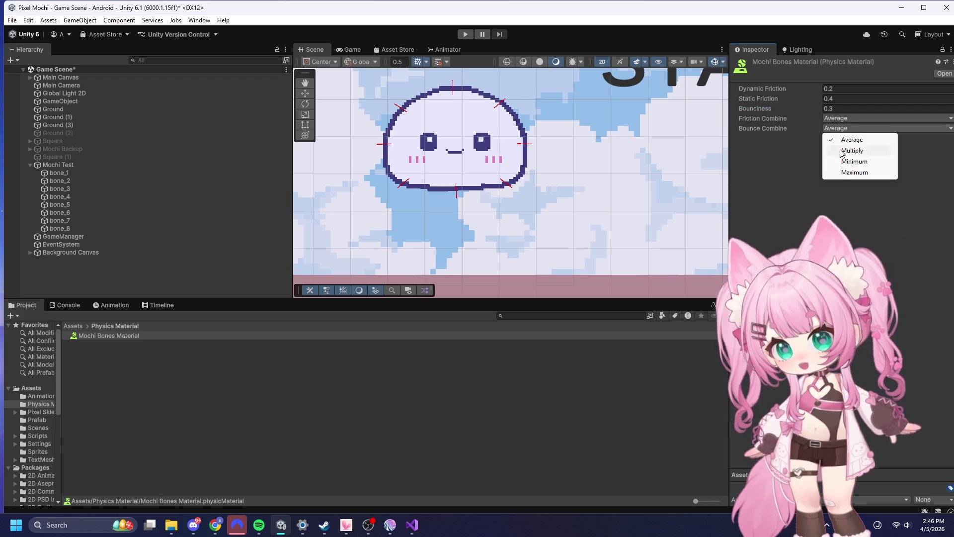
left_click(855, 172)
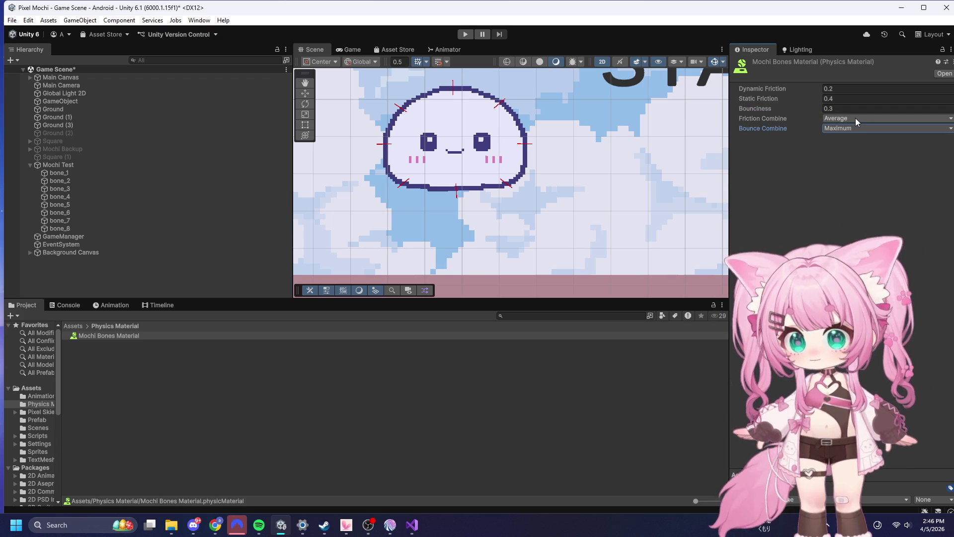
left_click(854, 118)
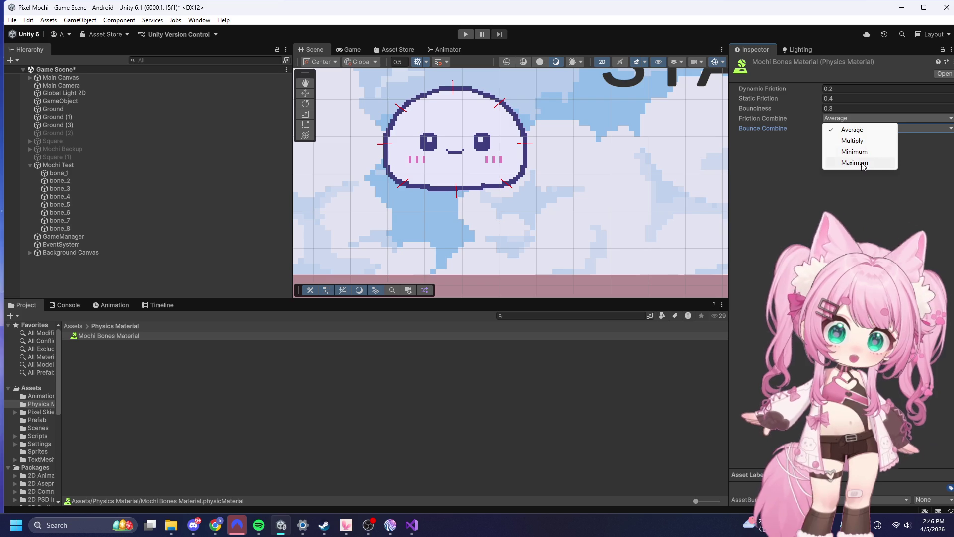
left_click(854, 151)
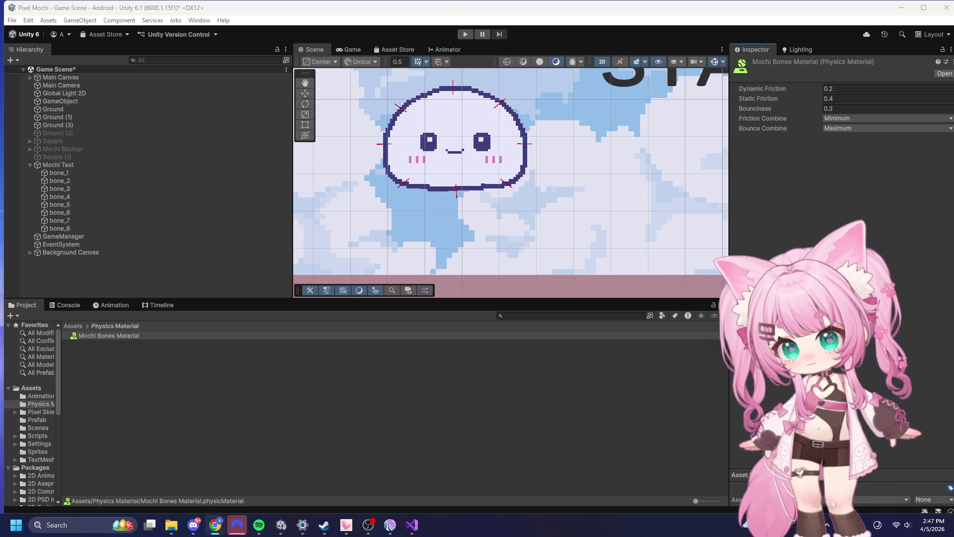
left_click(73, 173)
scroll(839, 278, "down", 10)
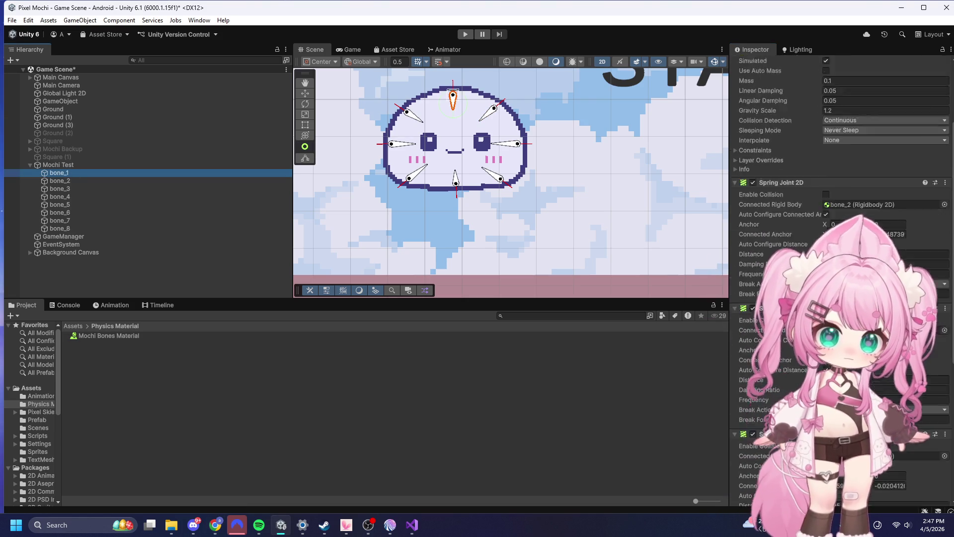
scroll(840, 278, "down", 3)
left_click(59, 228, "shift")
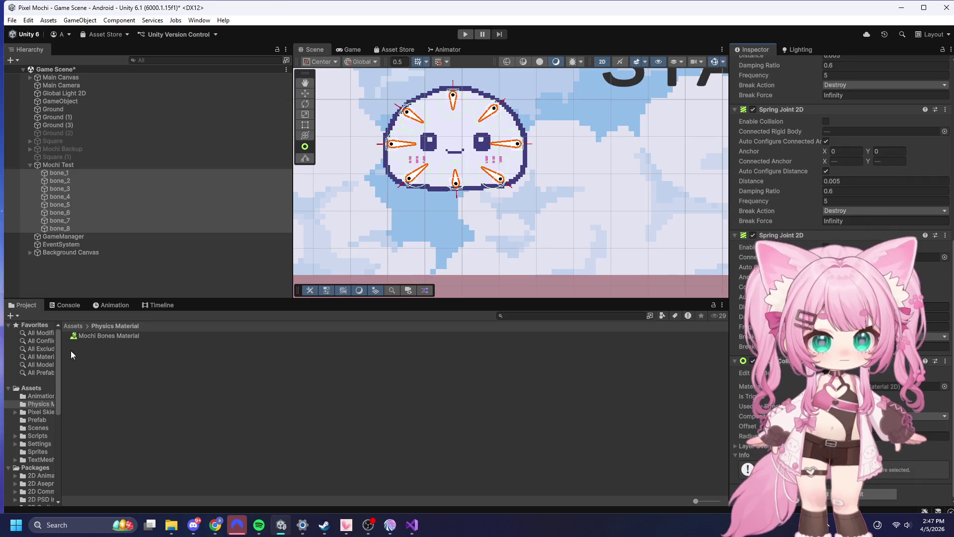
left_click(93, 336)
left_click_drag(93, 336, 945, 389)
left_click(944, 387)
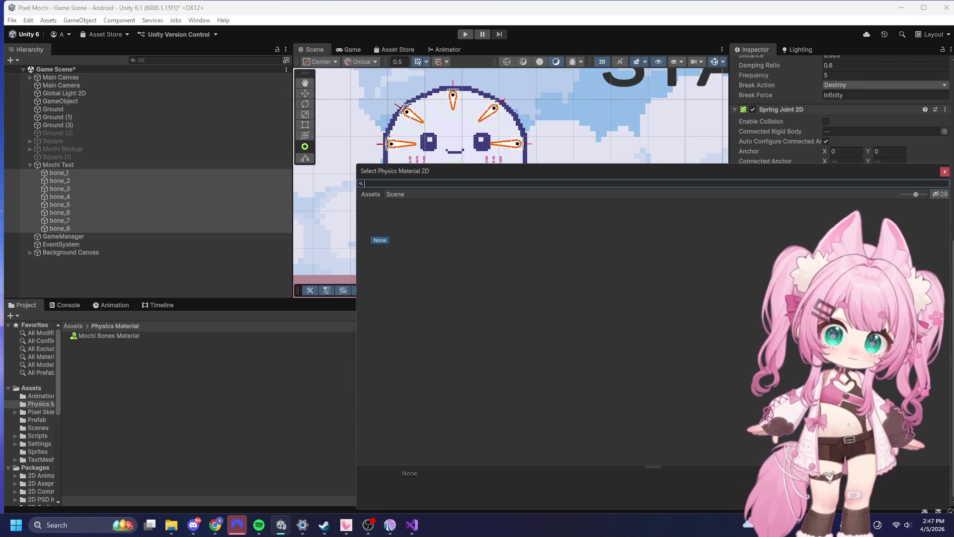
left_click(945, 170)
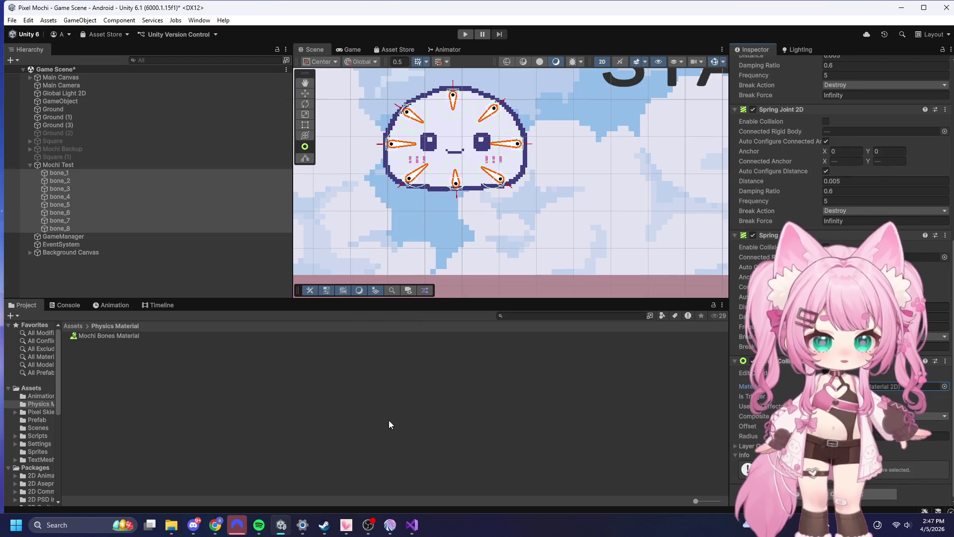
left_click(233, 394)
left_click(113, 336)
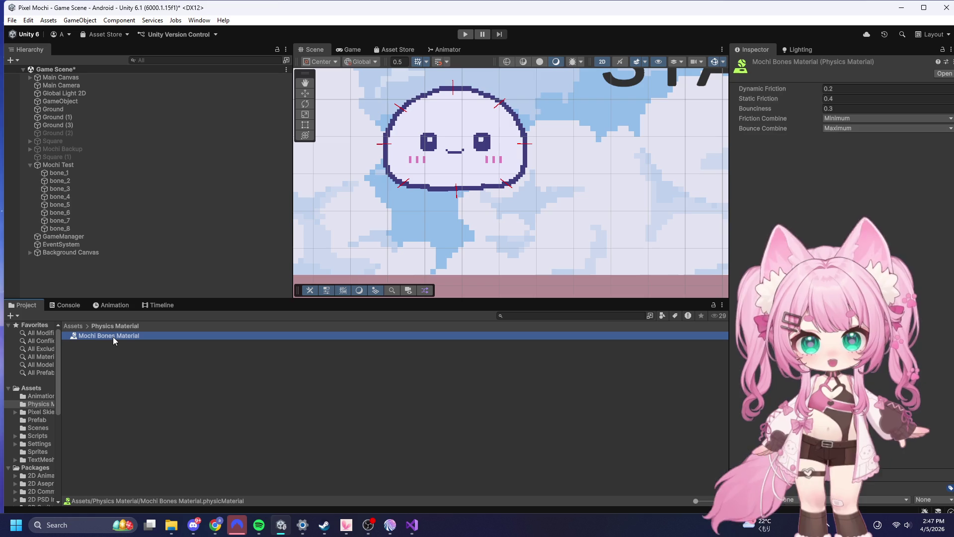
left_click(147, 374)
right_click(130, 400)
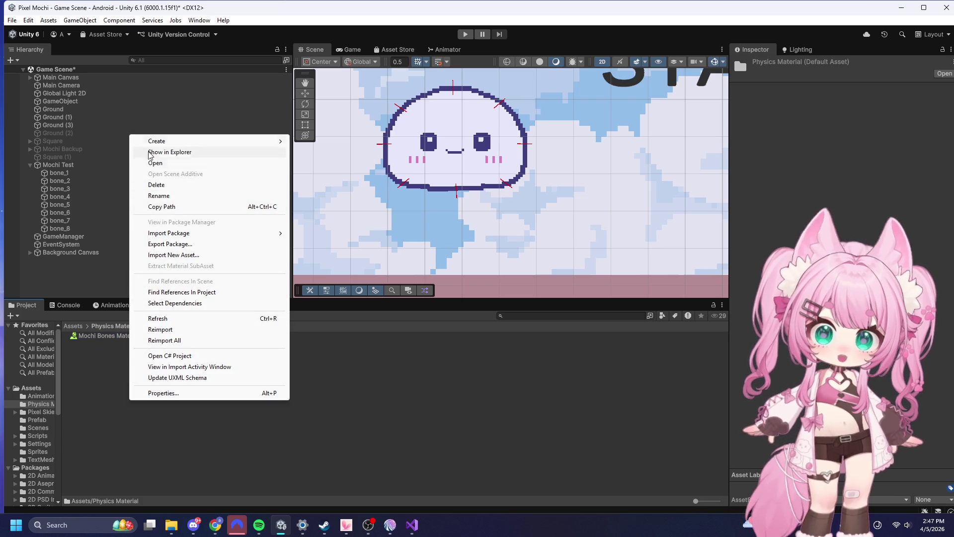
mouse_move(164, 141)
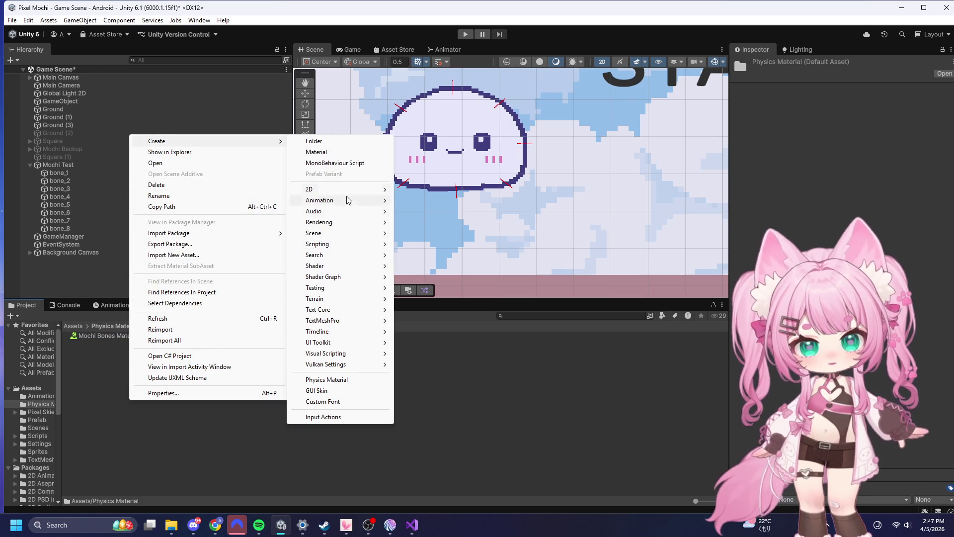
mouse_move(347, 255)
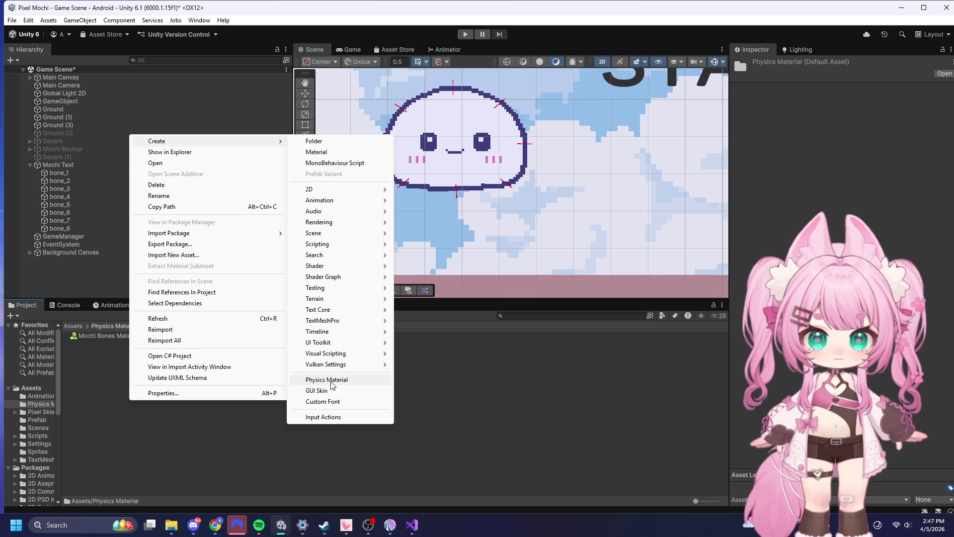
key("Escape")
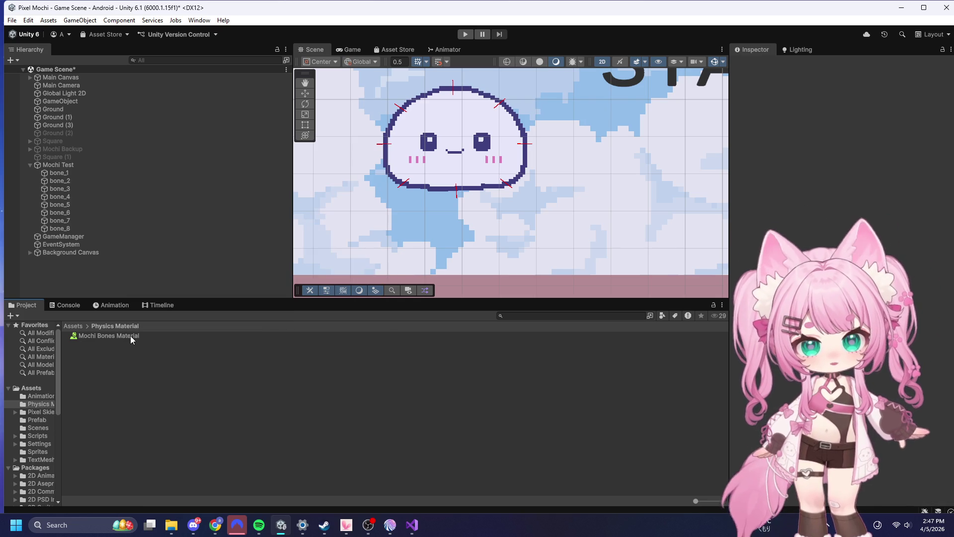
left_click(128, 335)
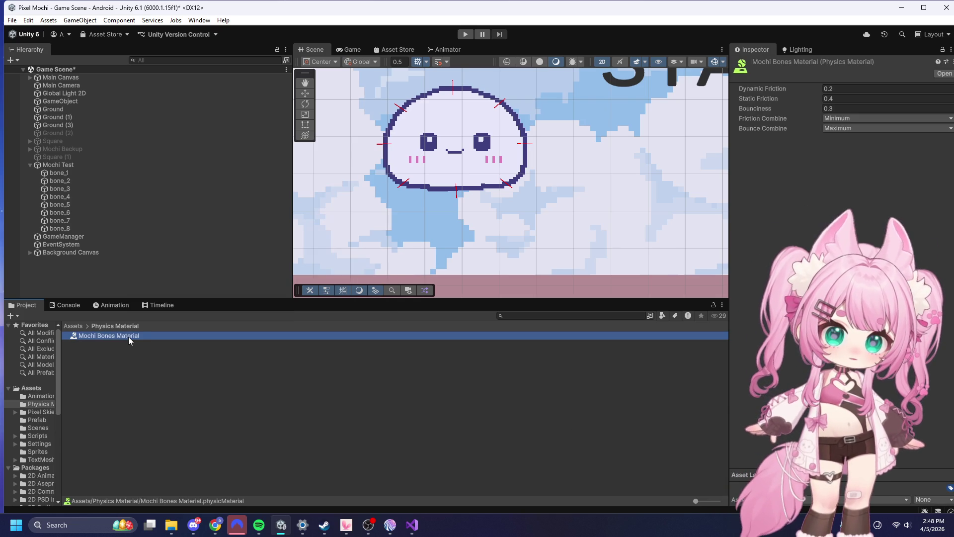
left_click(47, 173)
scroll(786, 385, "down", 10)
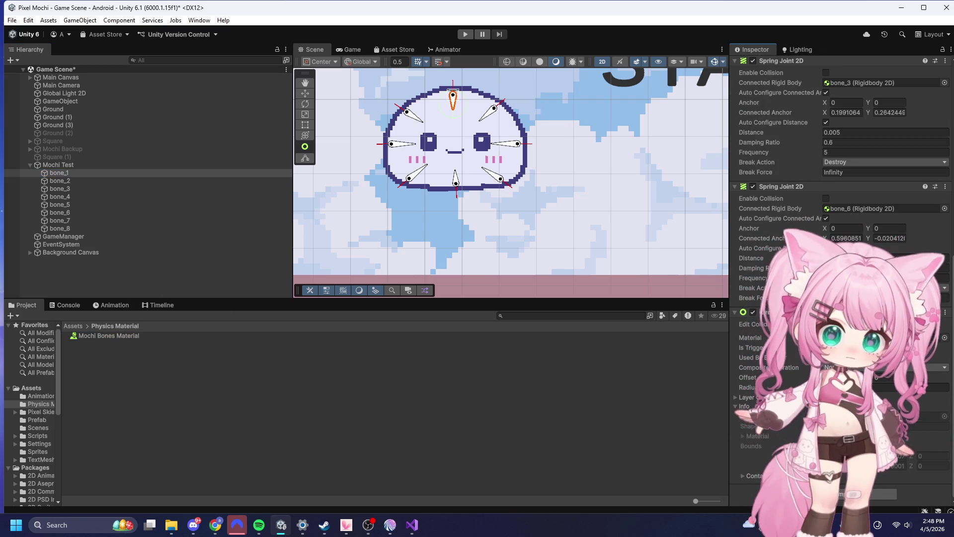
right_click(109, 404)
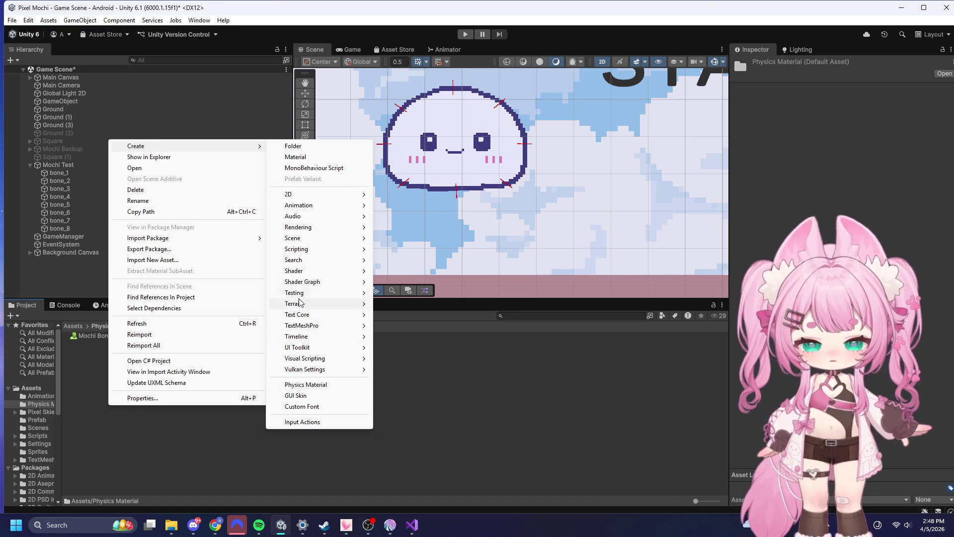
mouse_move(308, 205)
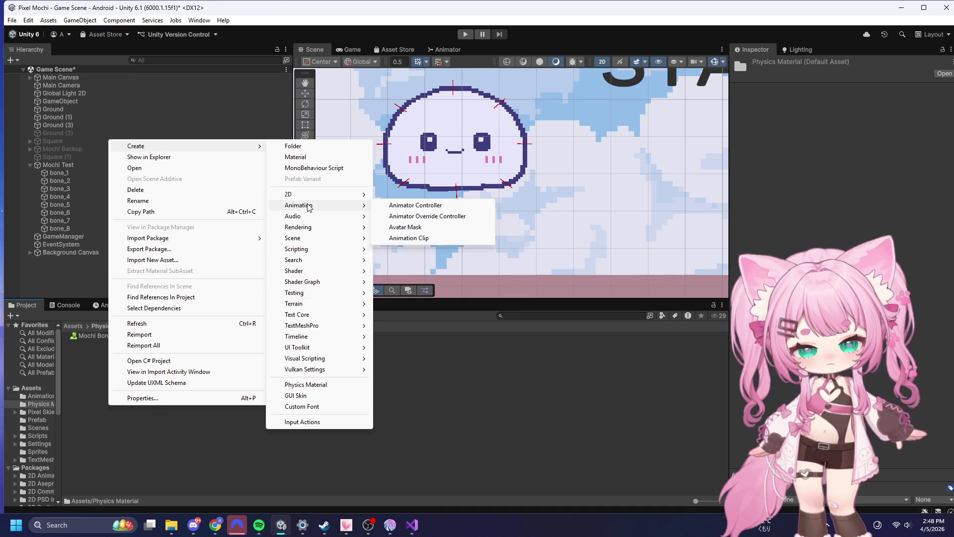
mouse_move(308, 227)
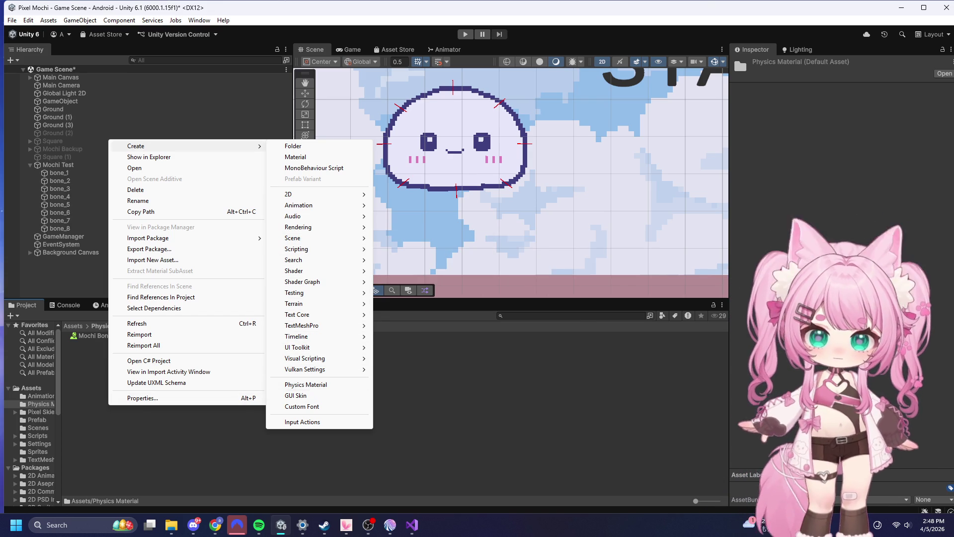
left_click(304, 384)
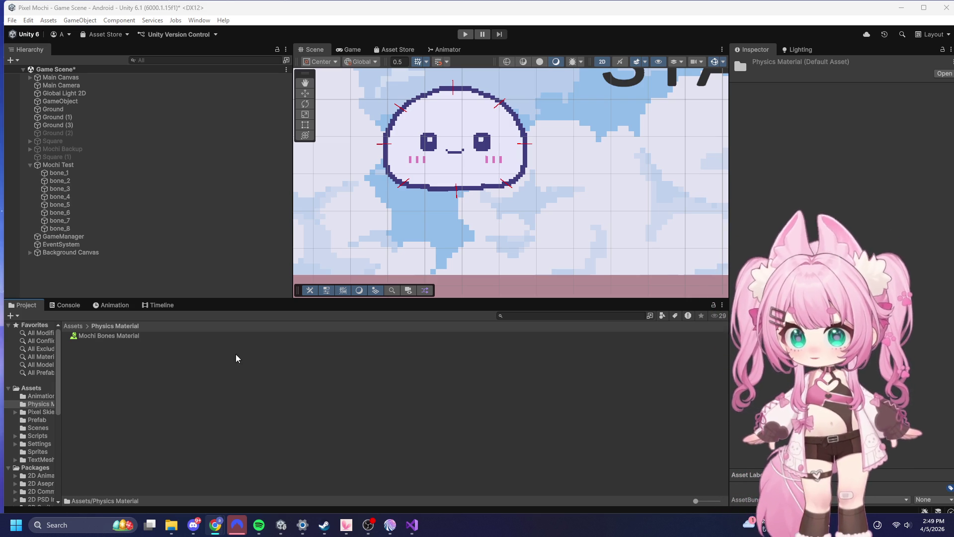
right_click(272, 445)
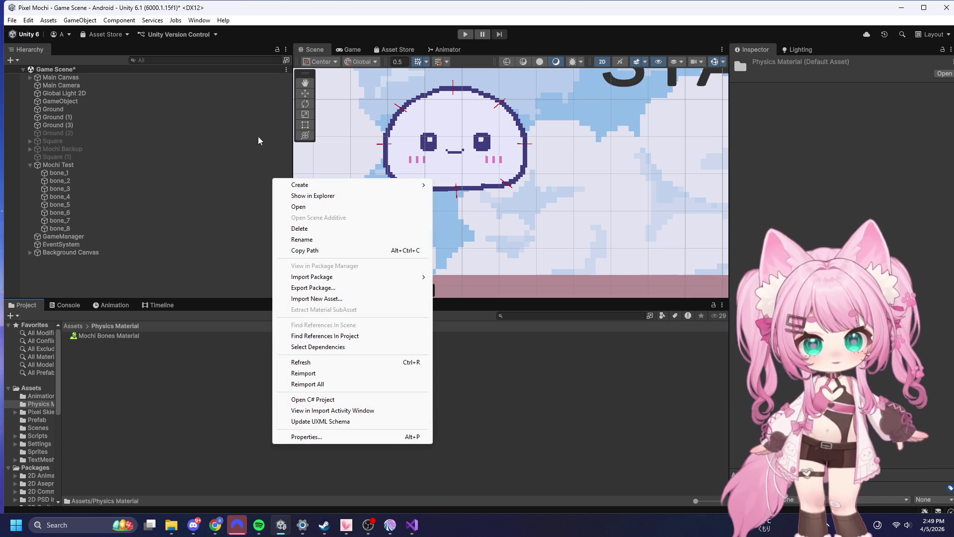
- Create a Physics Material 2D named 'Mochi Bones Material 2D'
mouse_move(321, 189)
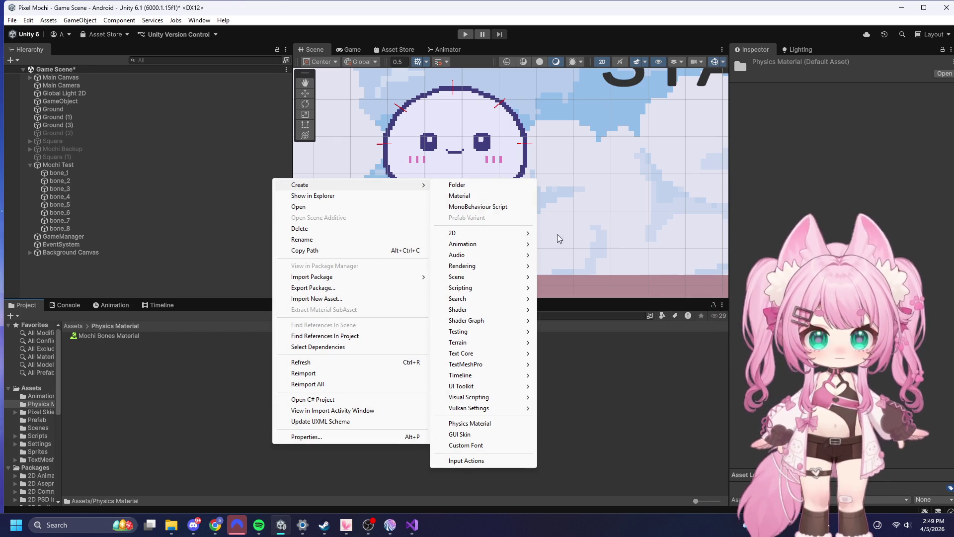
mouse_move(504, 233)
mouse_move(601, 233)
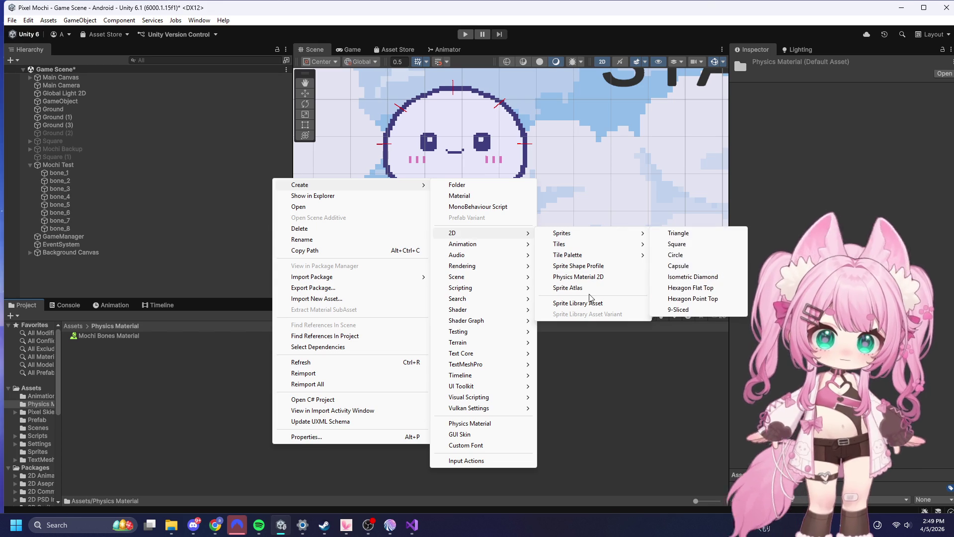
left_click(590, 277)
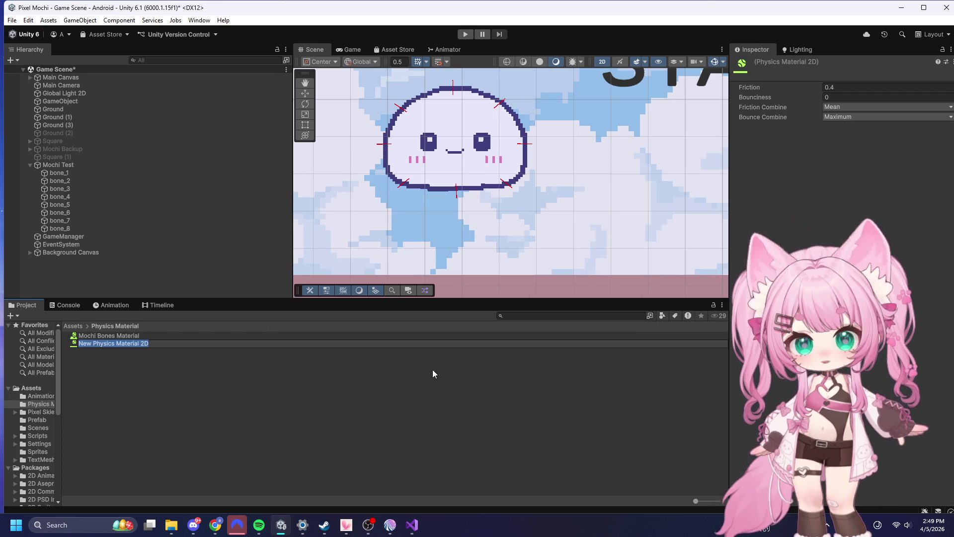
type("Mochi ")
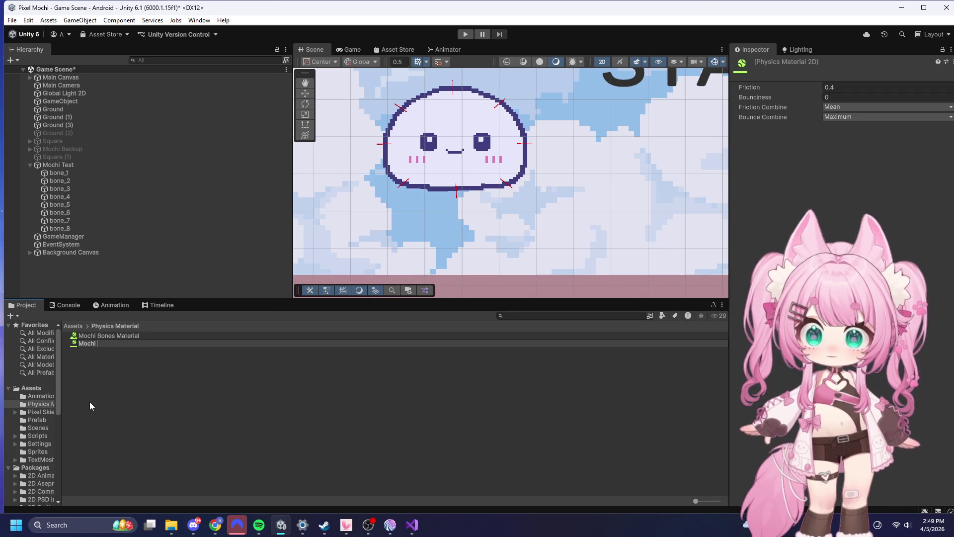
type("Bones")
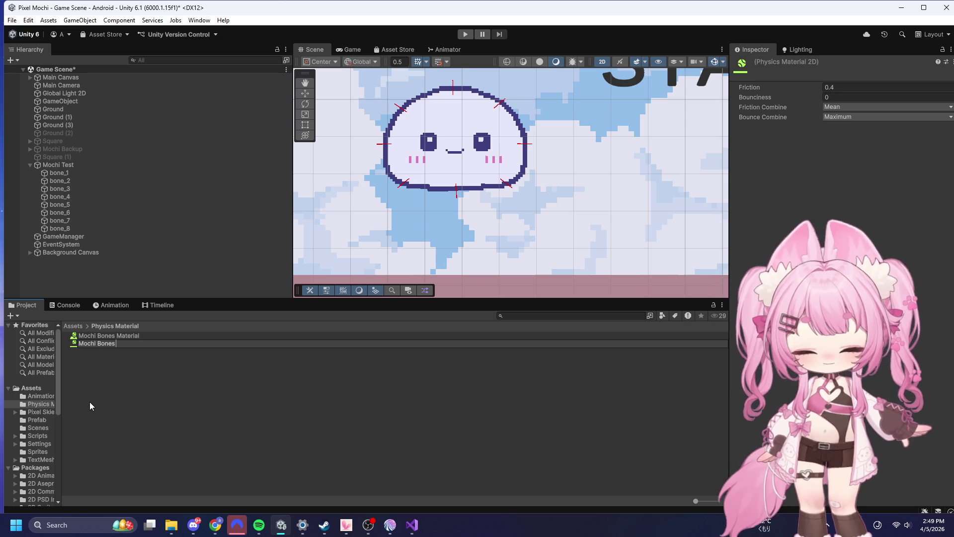
type(" Material")
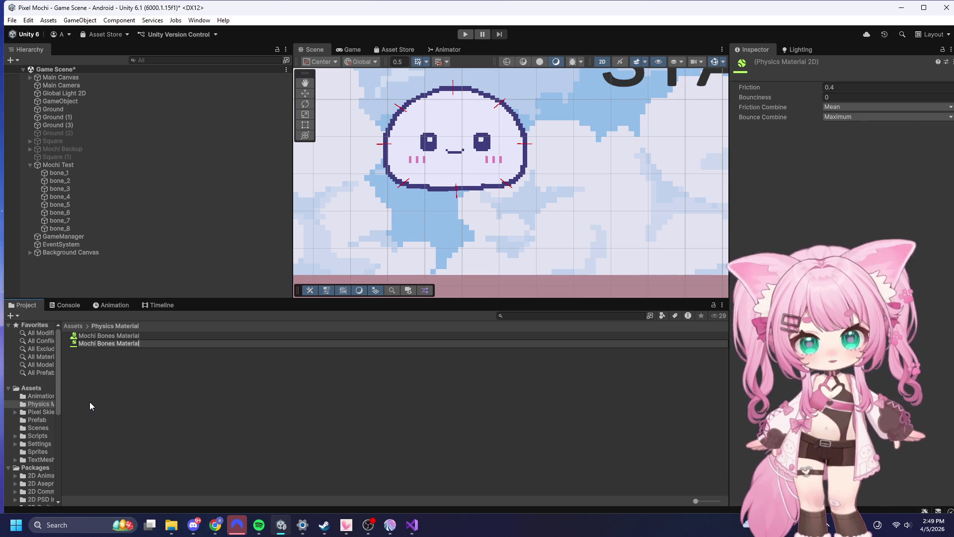
type(" 2D")
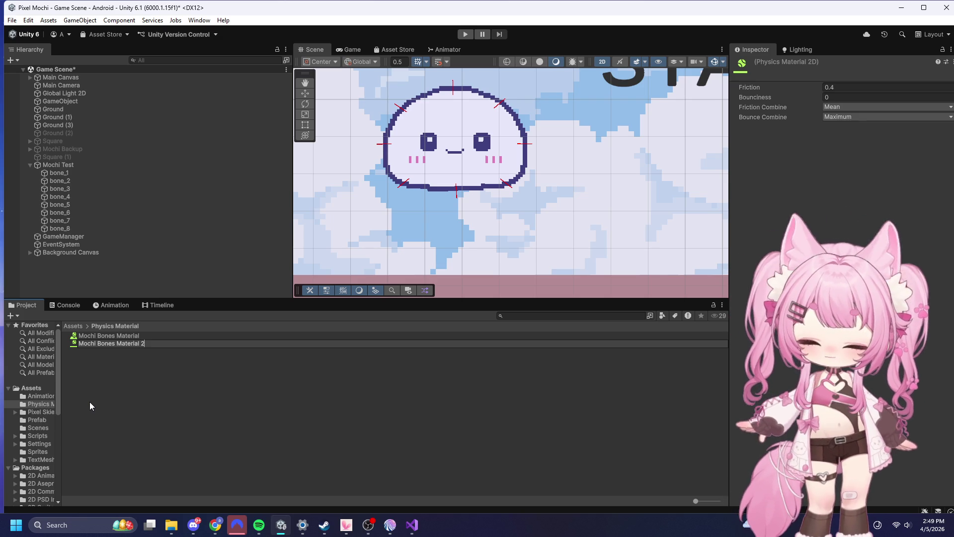
key("Return")
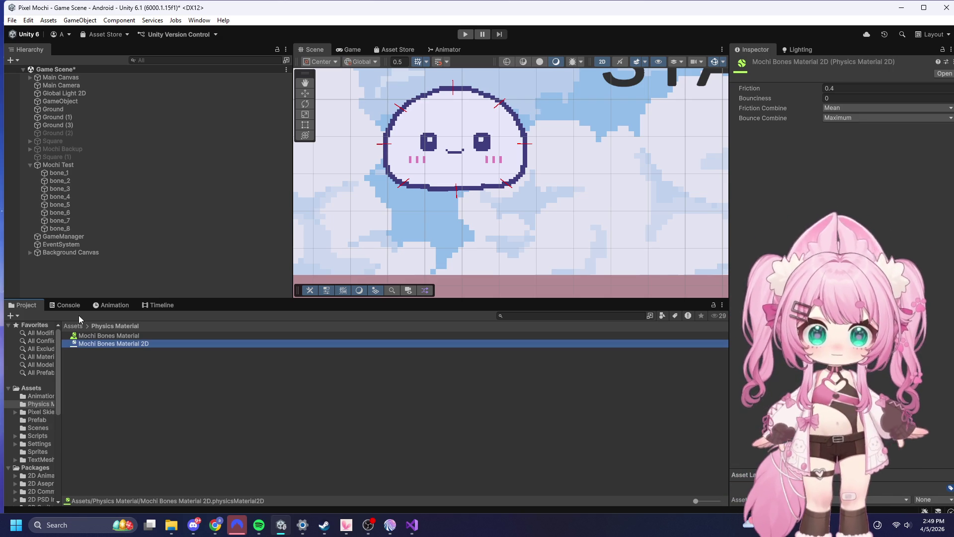
- Delete the old 3D Mochi Bones Material
left_click(107, 337)
key("Delete")
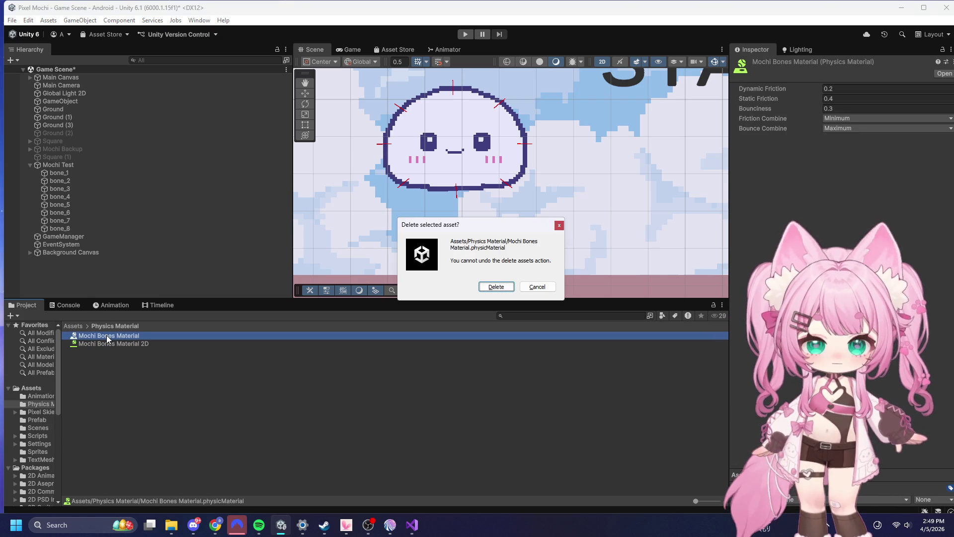
left_click(496, 287)
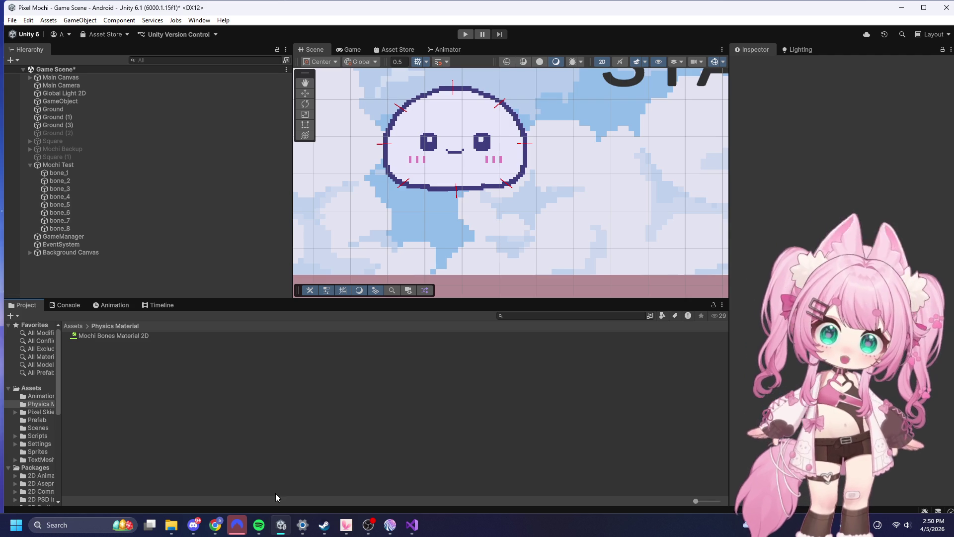
- Select Mochi Bones Material 2D to review its friction 0.4 and bounciness 0 settings
mouse_move(281, 525)
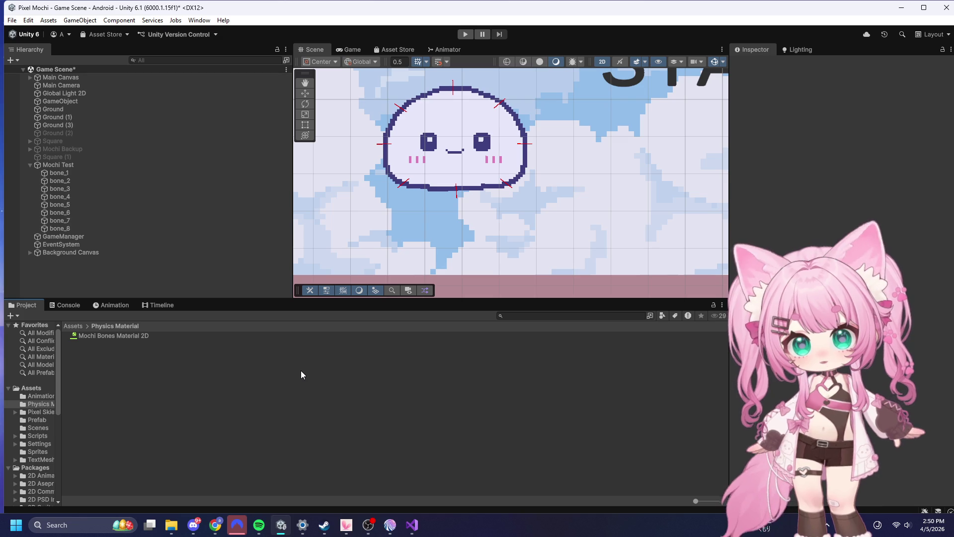
left_click(121, 338)
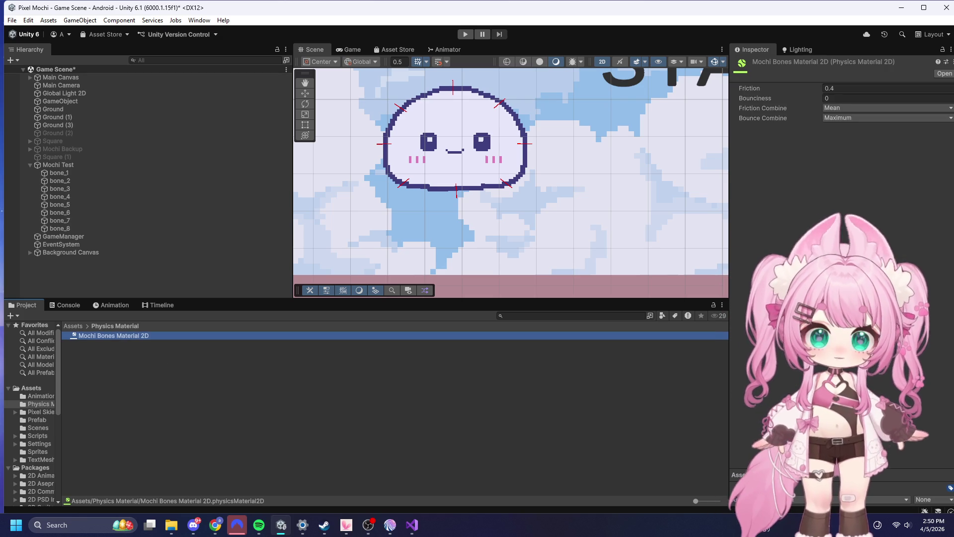
key("alt+Tab")
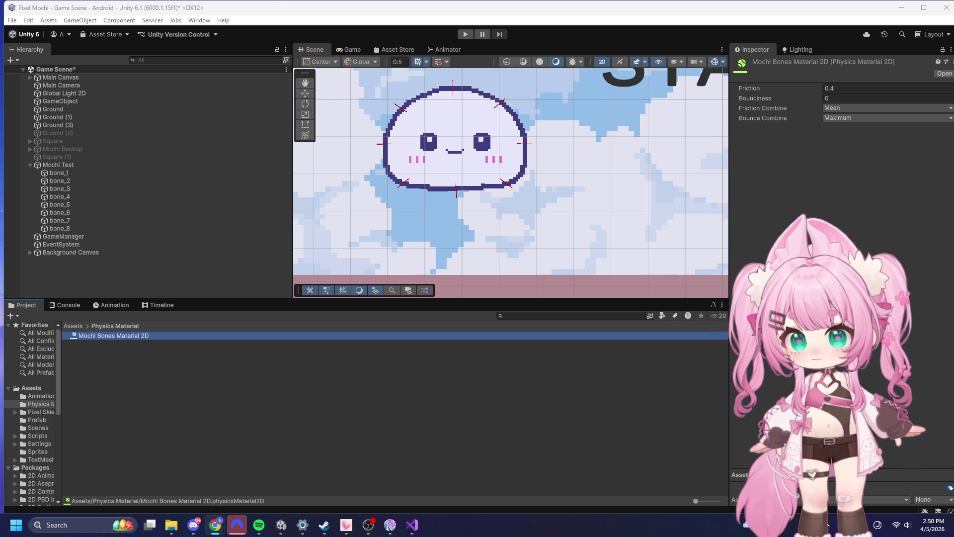
left_click(845, 88)
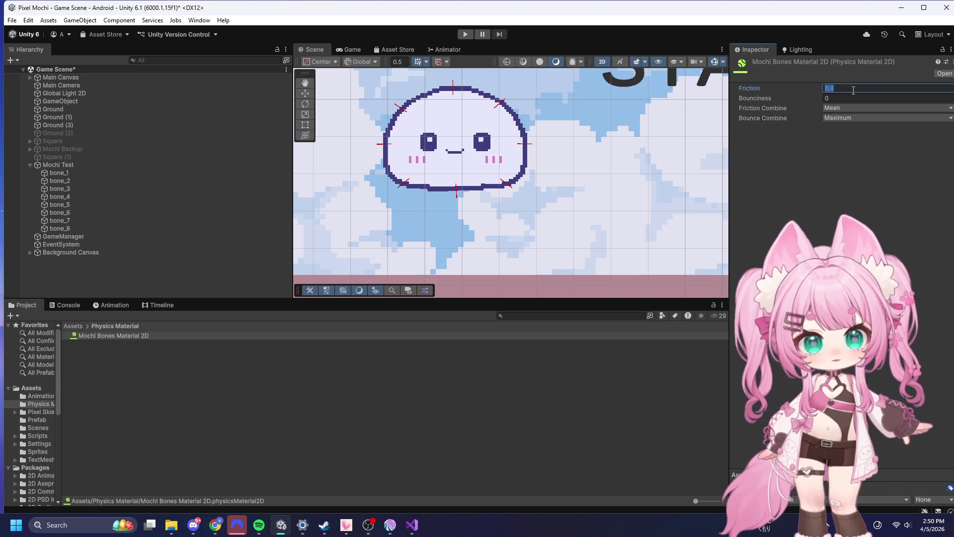
key("BackSpace")
type("2")
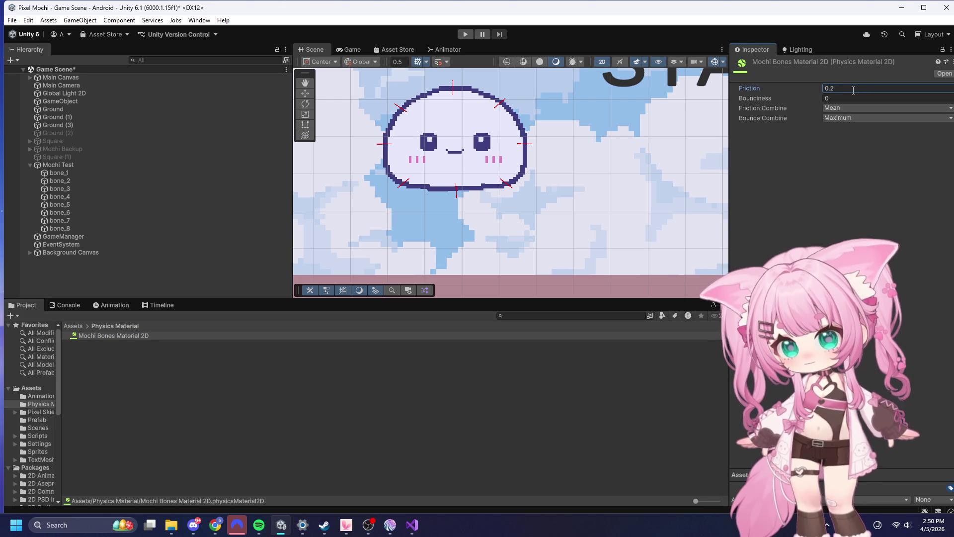
left_click(841, 98)
type("0.4")
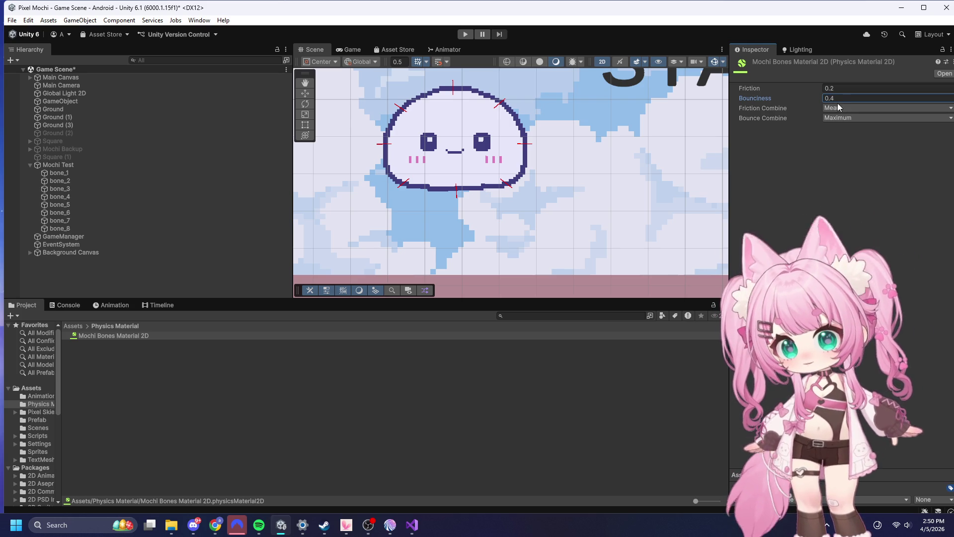
left_click(847, 107)
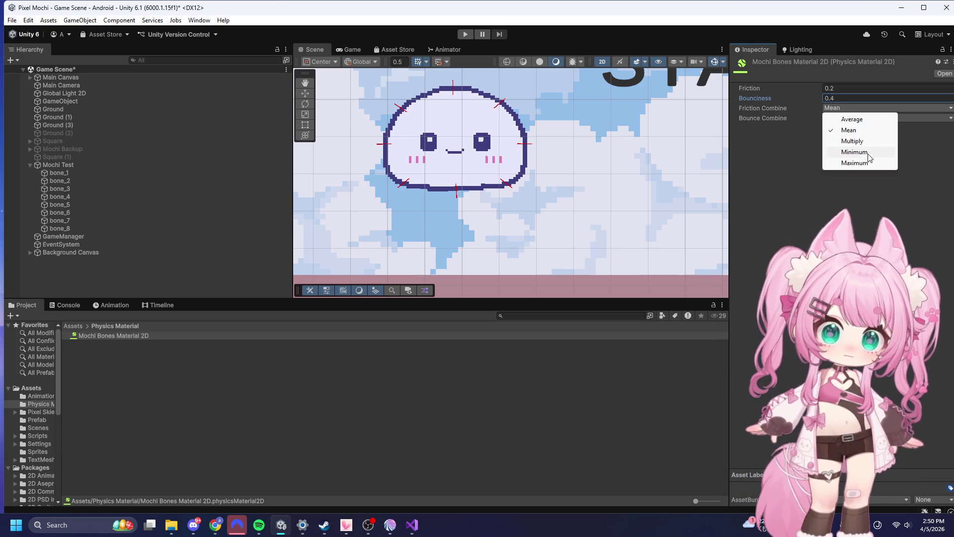
left_click(850, 151)
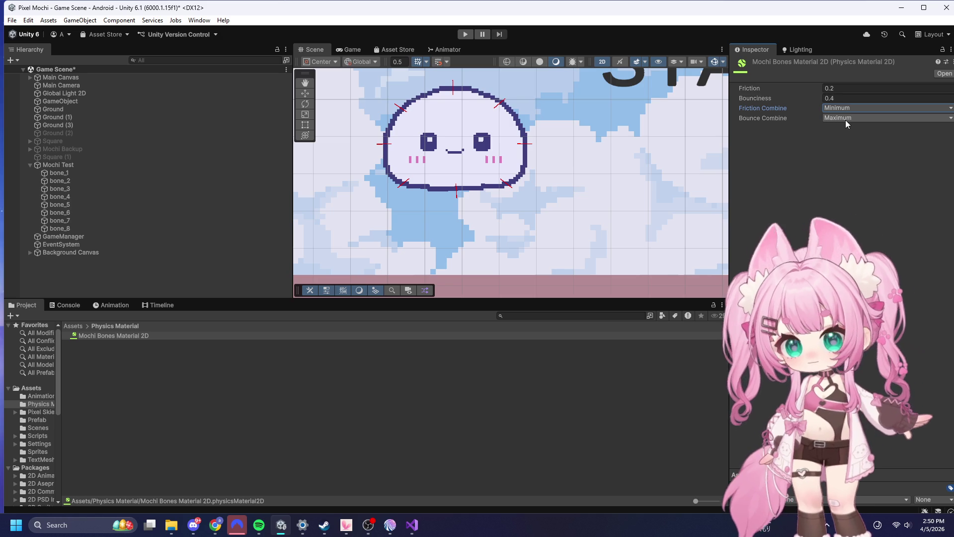
left_click(845, 120)
left_click(864, 176)
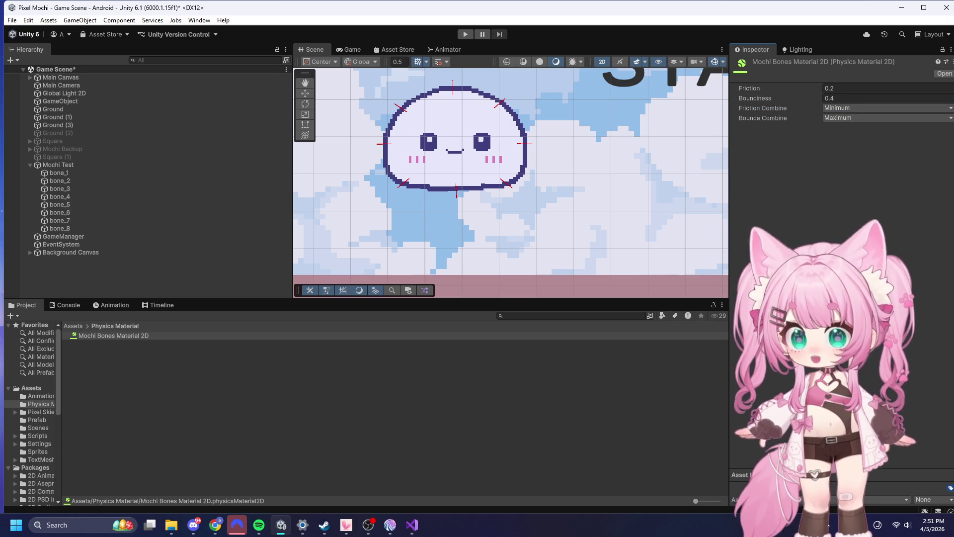
key("alt+Tab")
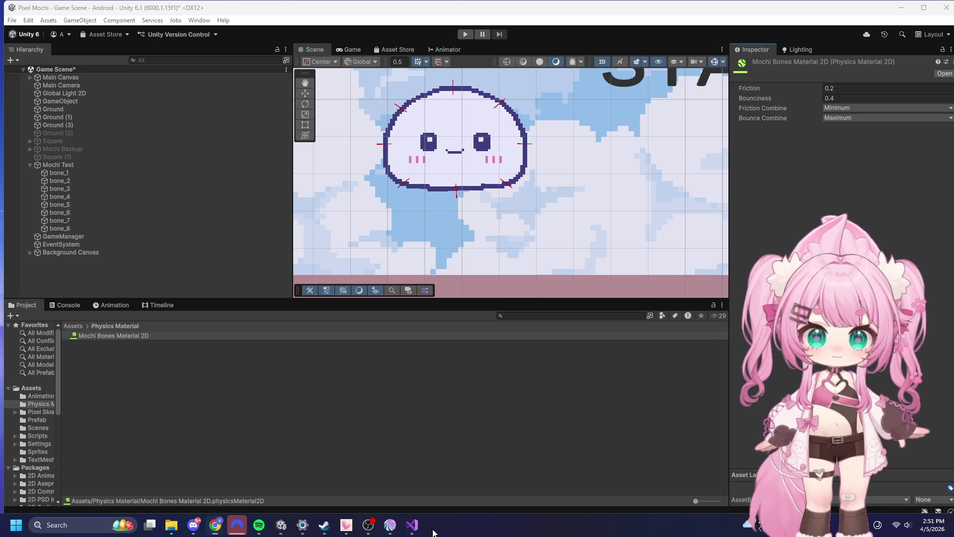
left_click(413, 532)
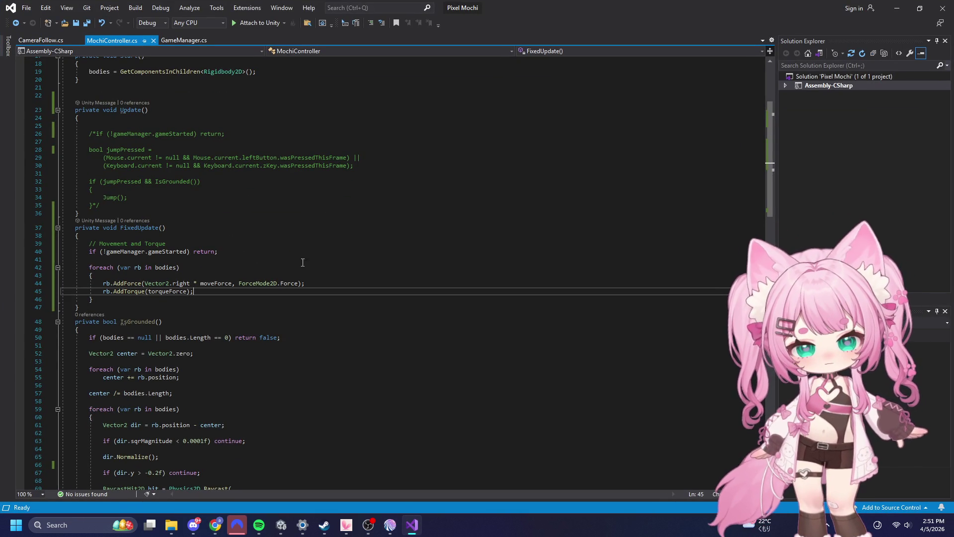
- Restore the Visual Studio window and look over the MochiController script
double_click(272, 7)
left_click(524, 207)
left_click(398, 300)
key("ctrl+a")
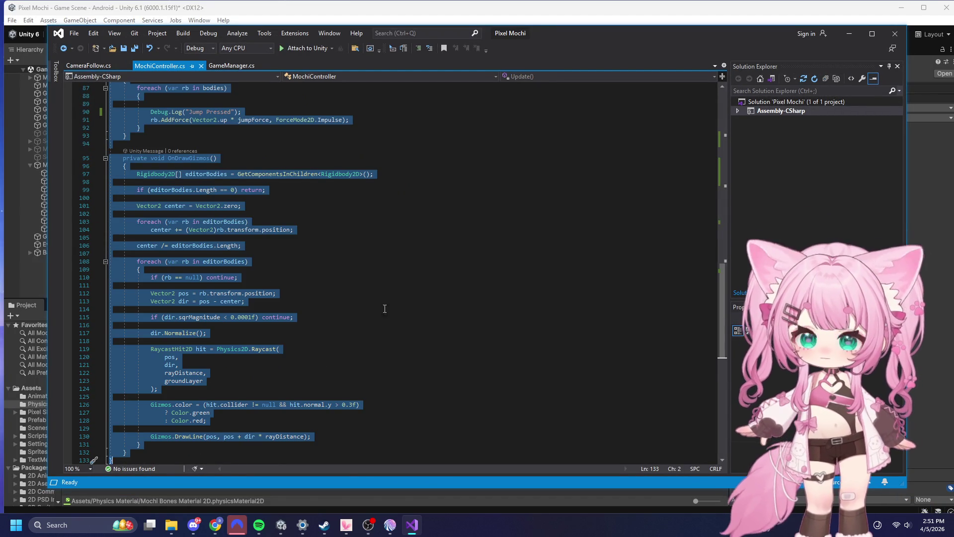
key("alt+Tab")
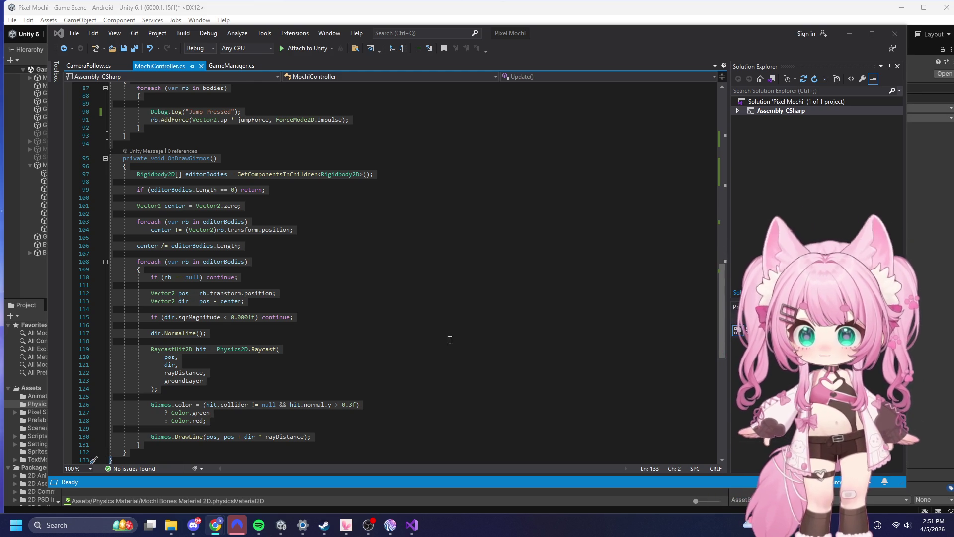
scroll(454, 338, "down", 15)
scroll(449, 289, "up", 5)
scroll(449, 289, "up", 20)
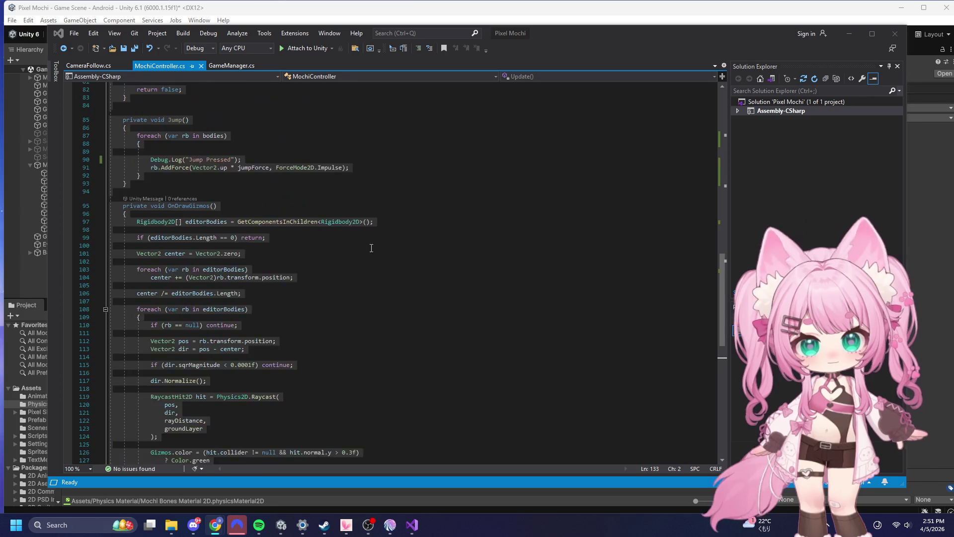
left_click(227, 145)
scroll(327, 256, "up", 17)
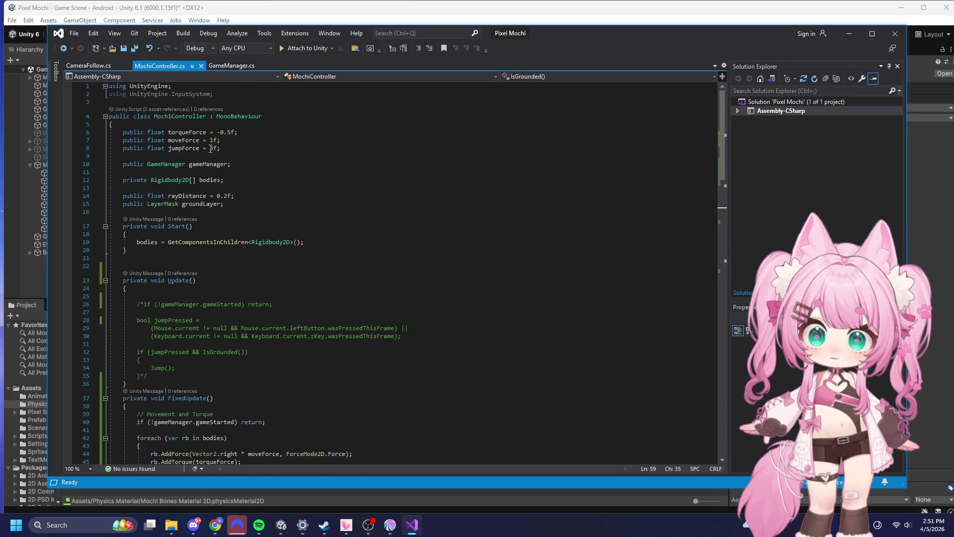
- Set moveForce to 10f, torqueForce to -2f and jumpForce to 1f
left_click(209, 140)
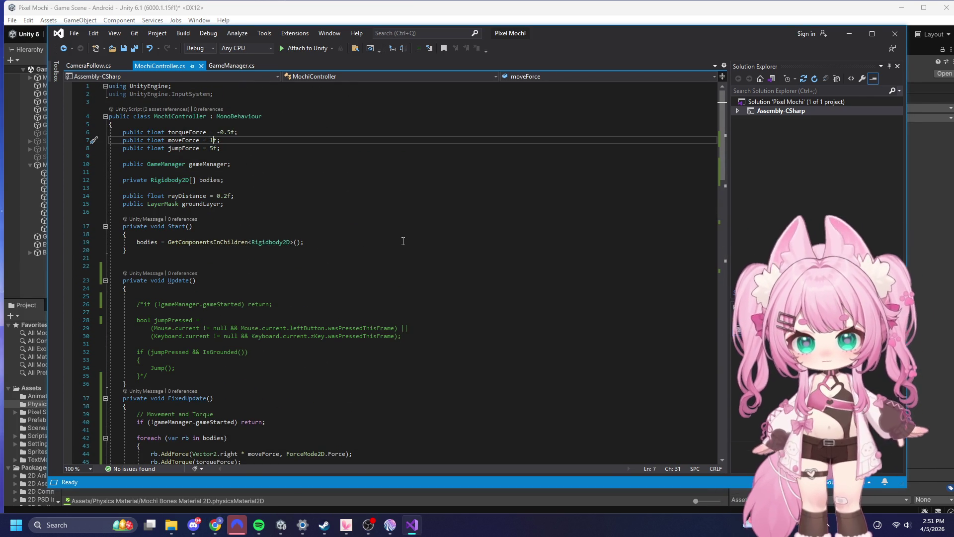
type("0")
key("Up")
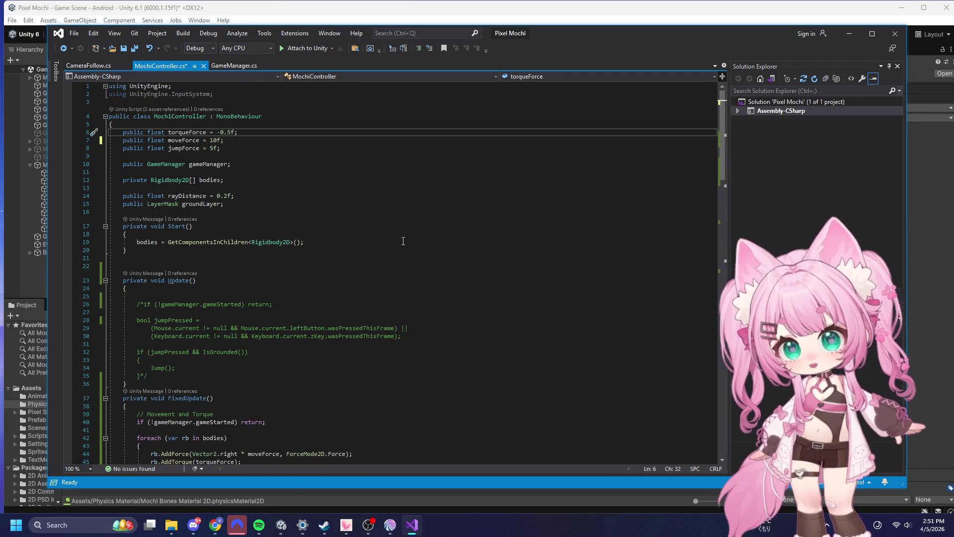
key("BackSpace")
key("BackSpace")
key("BackSpace")
type("2")
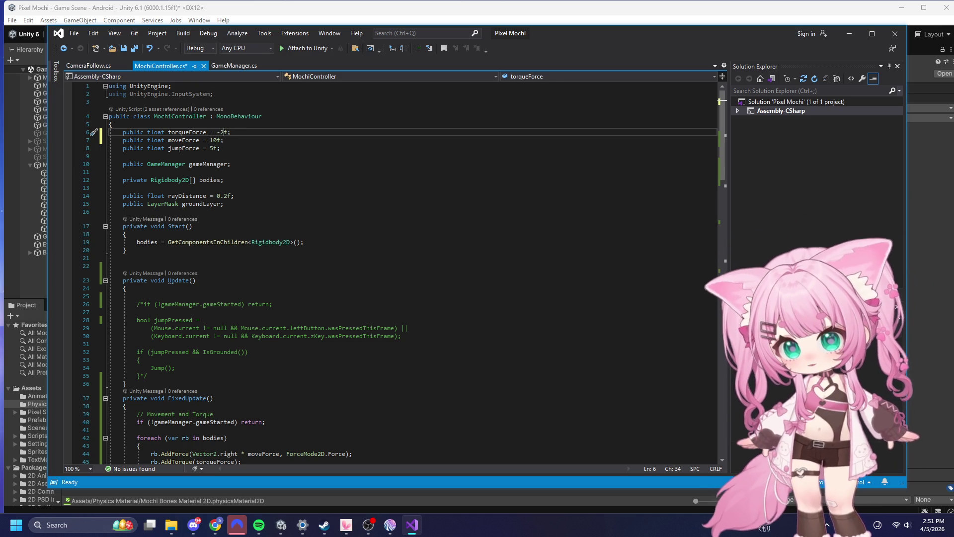
left_click(214, 150)
key("BackSpace")
type("1")
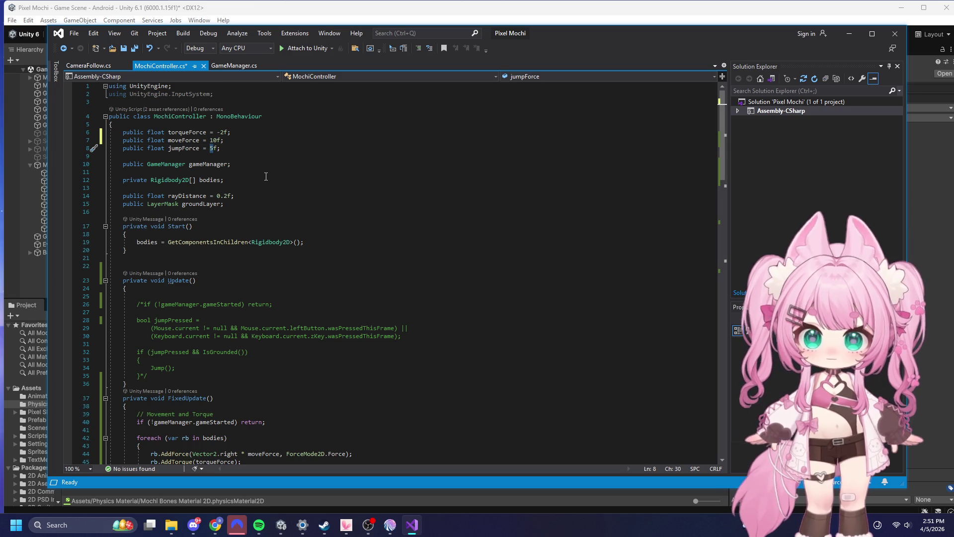
left_click(266, 177)
- Remove the /* and */ markers to restore the jump input code in Update
scroll(358, 198, "down", 20)
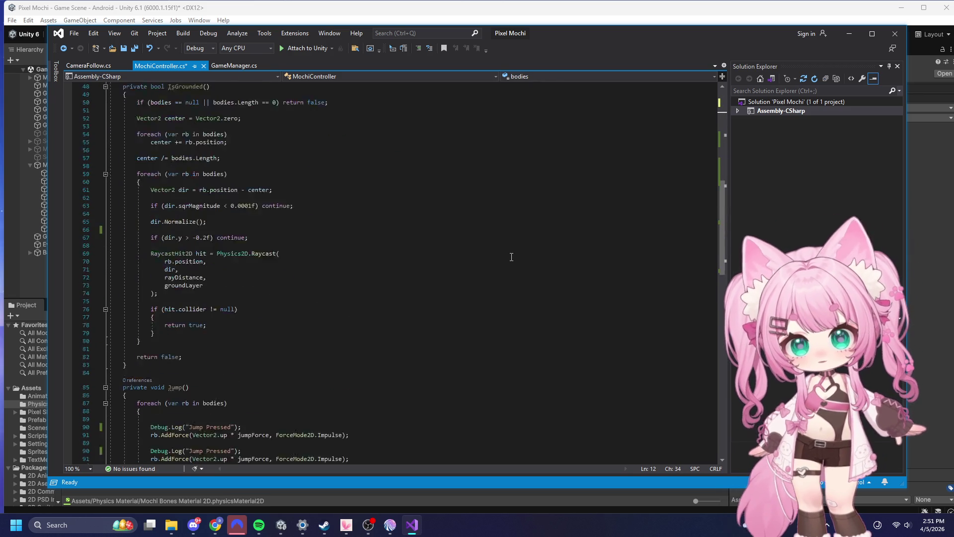
scroll(411, 218, "up", 14)
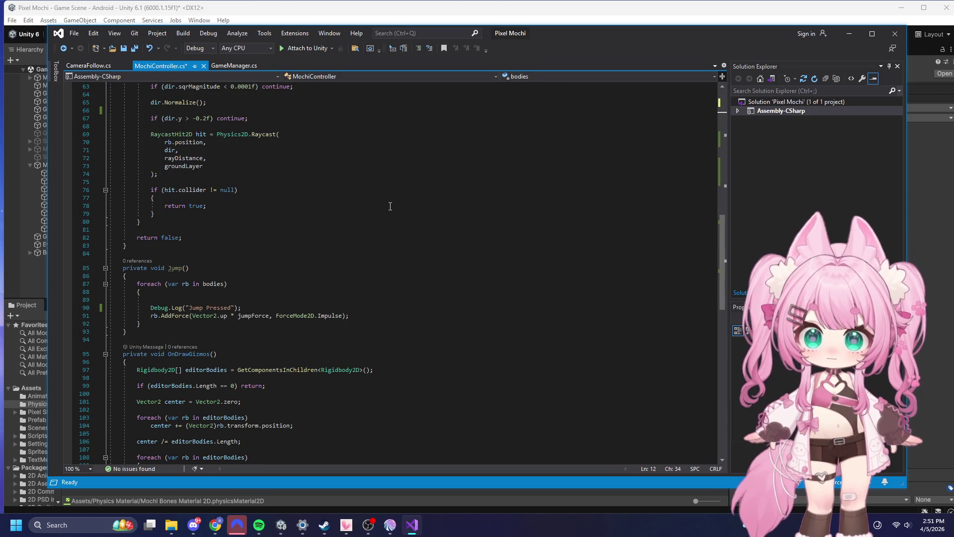
scroll(390, 206, "up", 13)
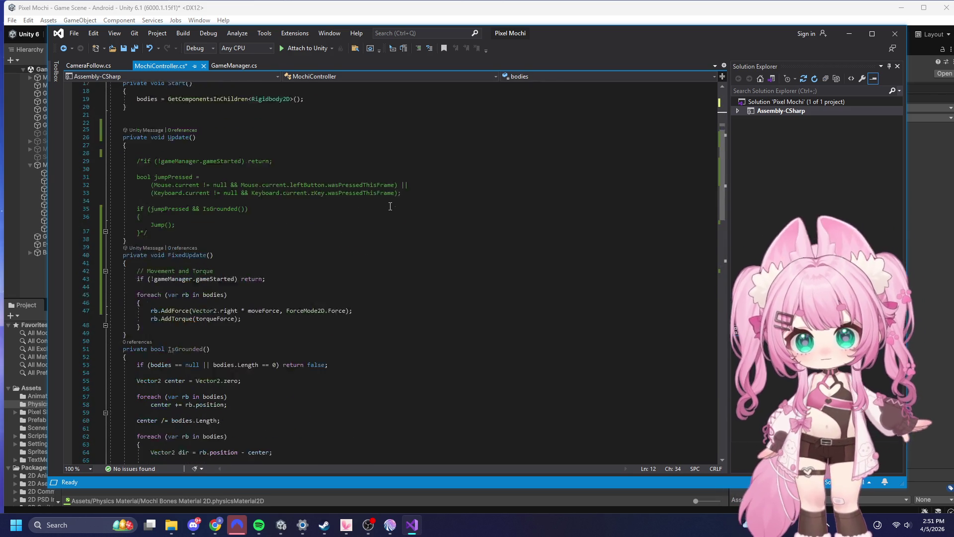
left_click(150, 241)
left_click(144, 209)
key("BackSpace")
key("BackSpace")
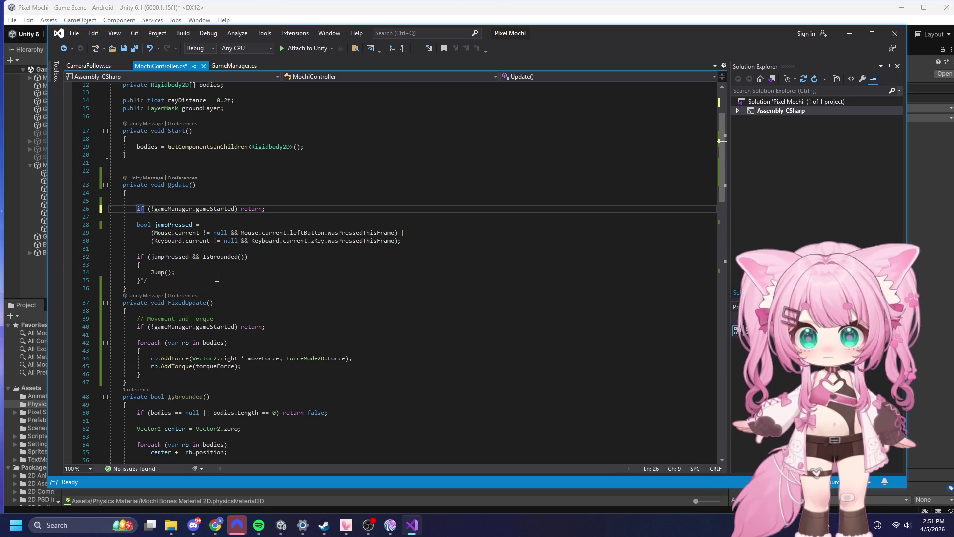
key("Down")
key("Down")
key("Down")
key("Down")
key("Down")
key("Right")
key("Right")
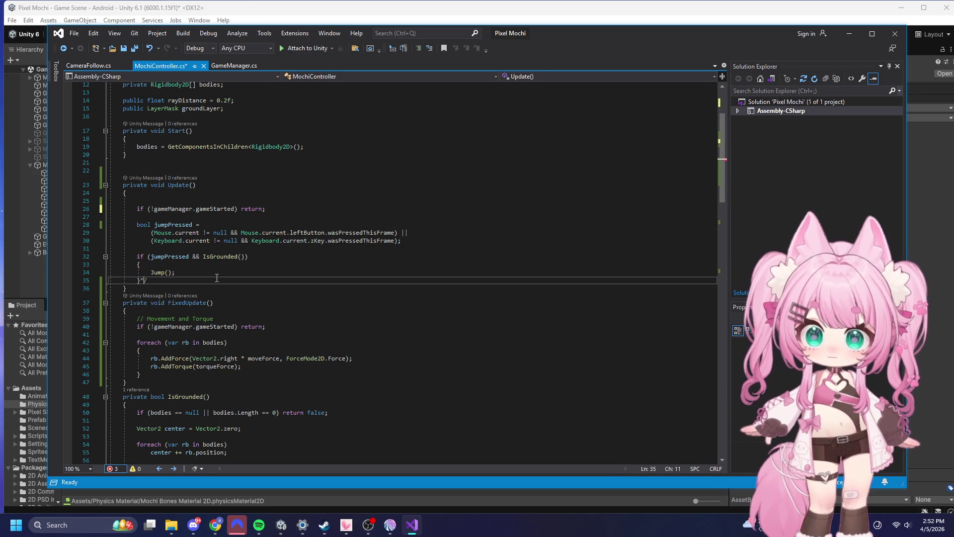
key("BackSpace")
key("BackSpace")
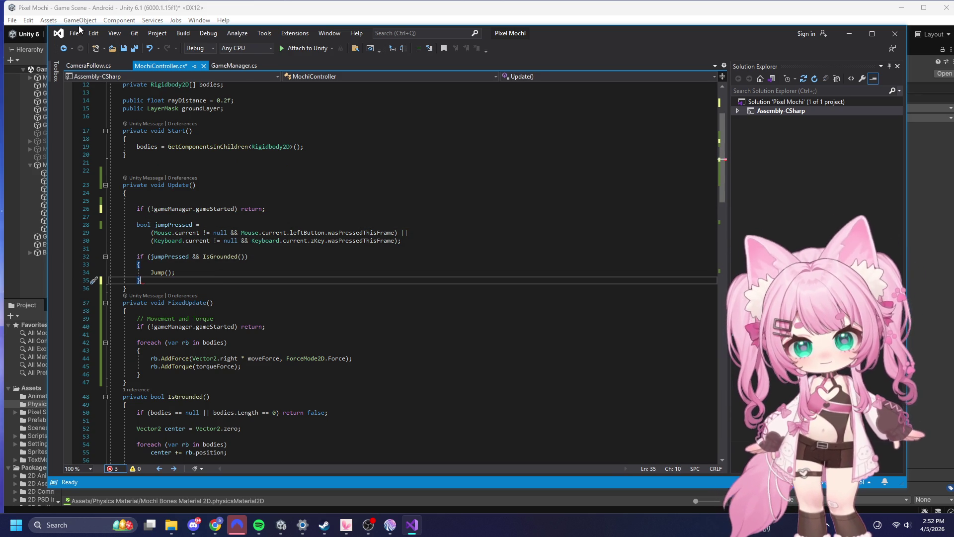
- Save all files and minimize Visual Studio
left_click(75, 33)
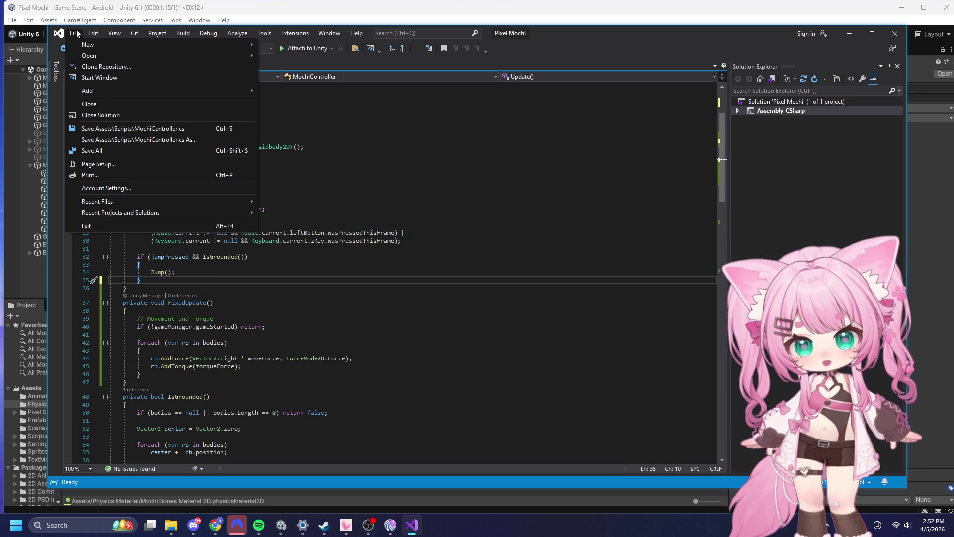
left_click(109, 150)
left_click(857, 33)
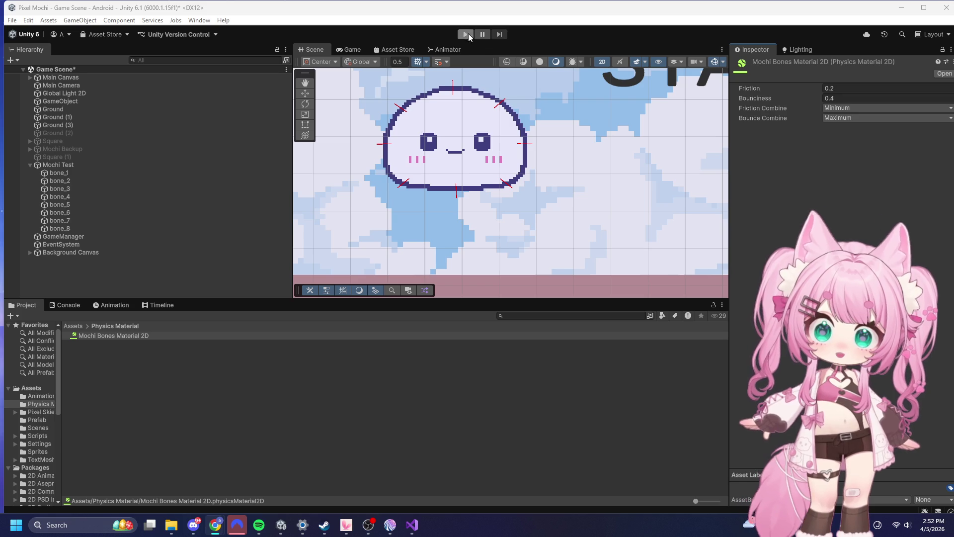
left_click(469, 32)
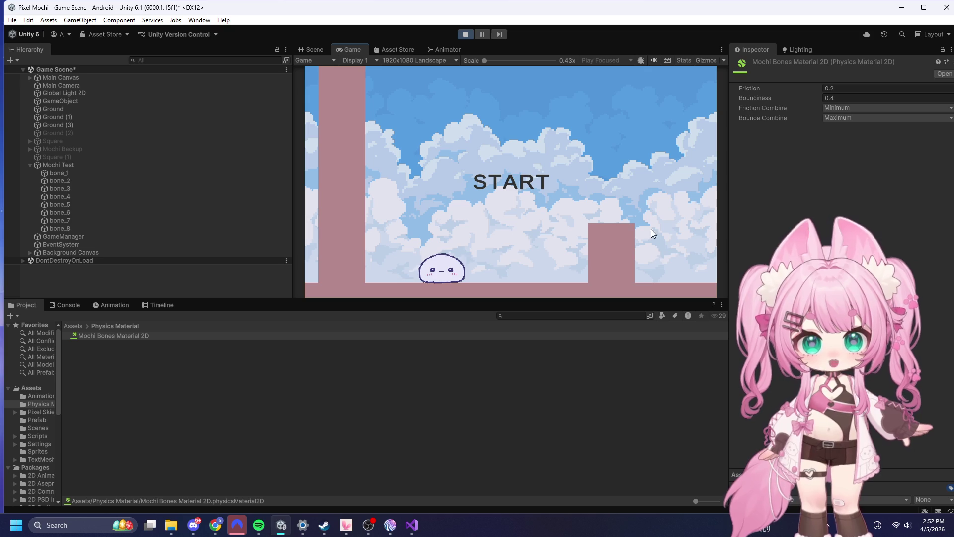
left_click(502, 185)
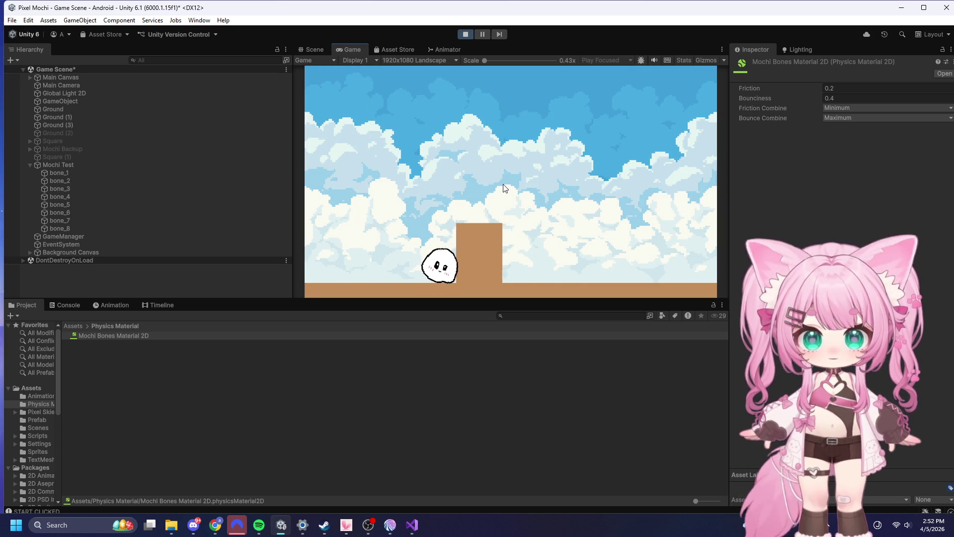
left_click(503, 188)
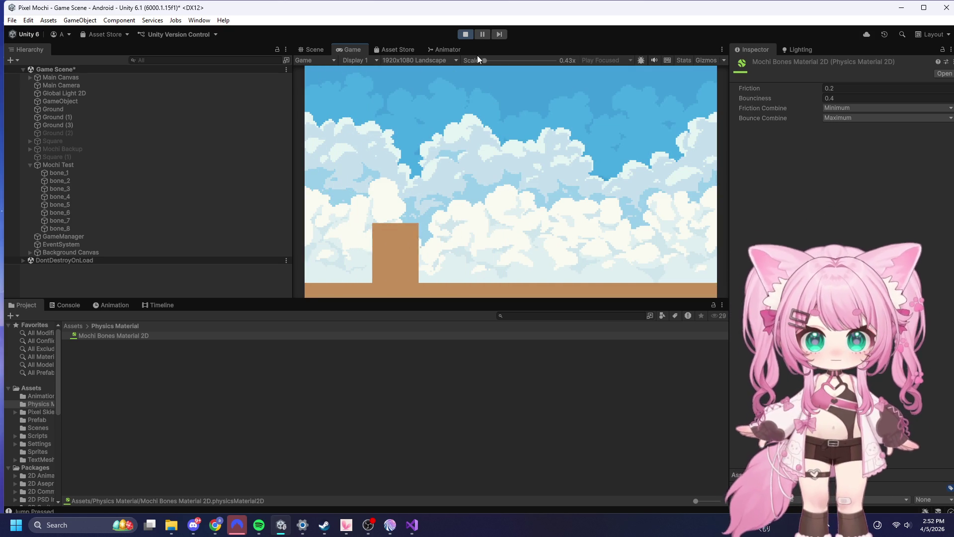
left_click(465, 35)
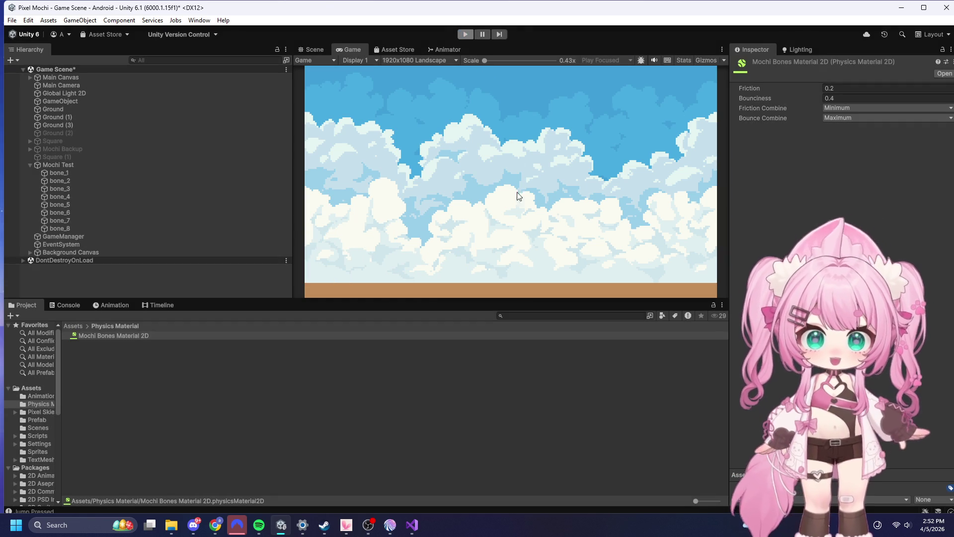
left_click(409, 529)
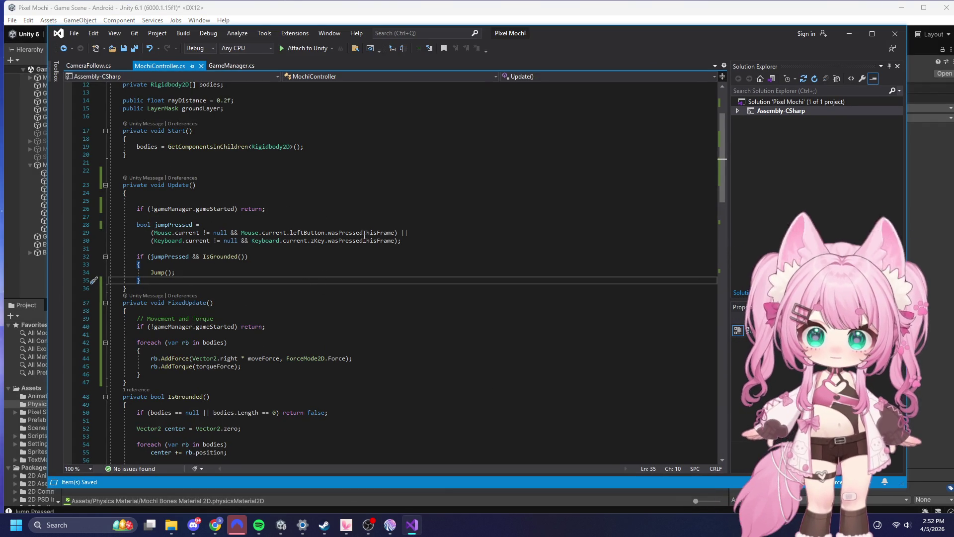
left_click(856, 35)
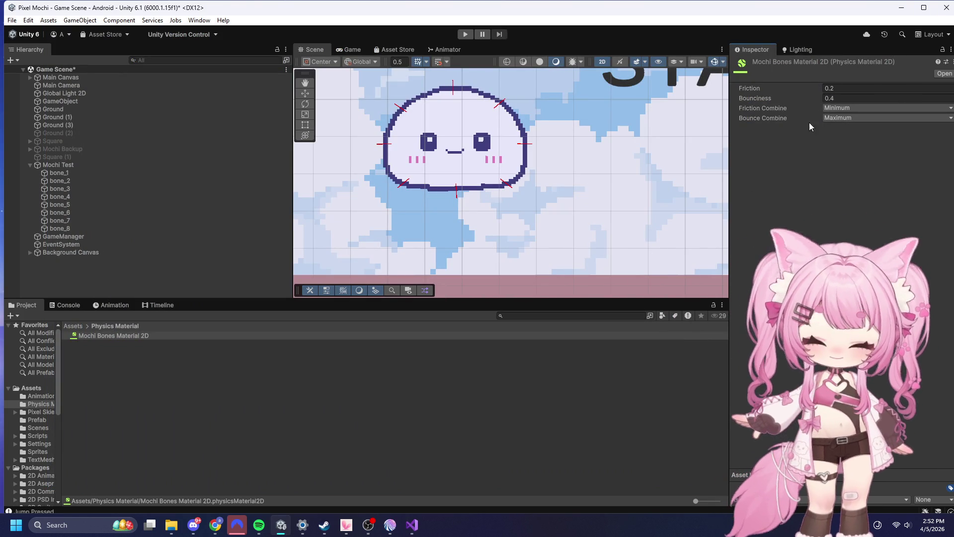
- Select bone_1 through bone_8 of Mochi Test
left_click(830, 98)
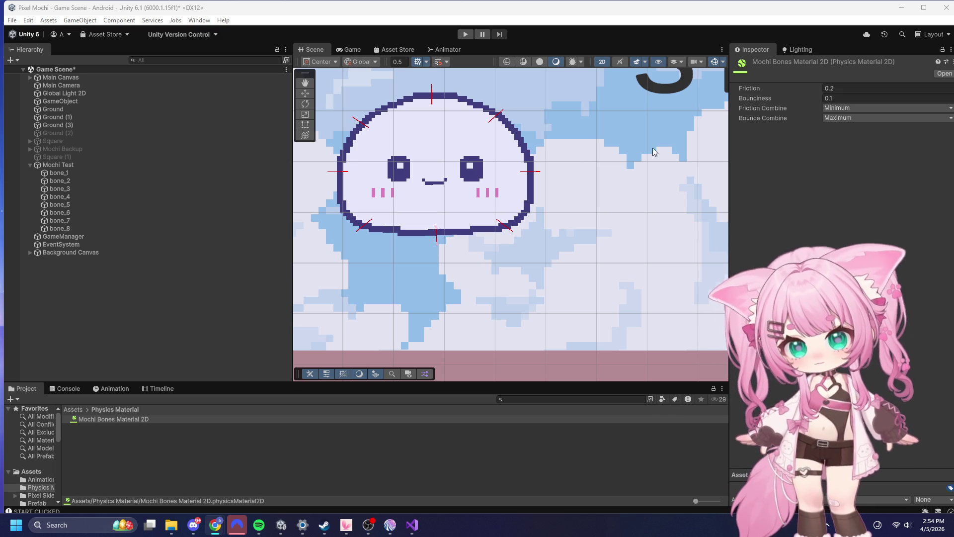
left_click(75, 173)
left_click(68, 229, "shift")
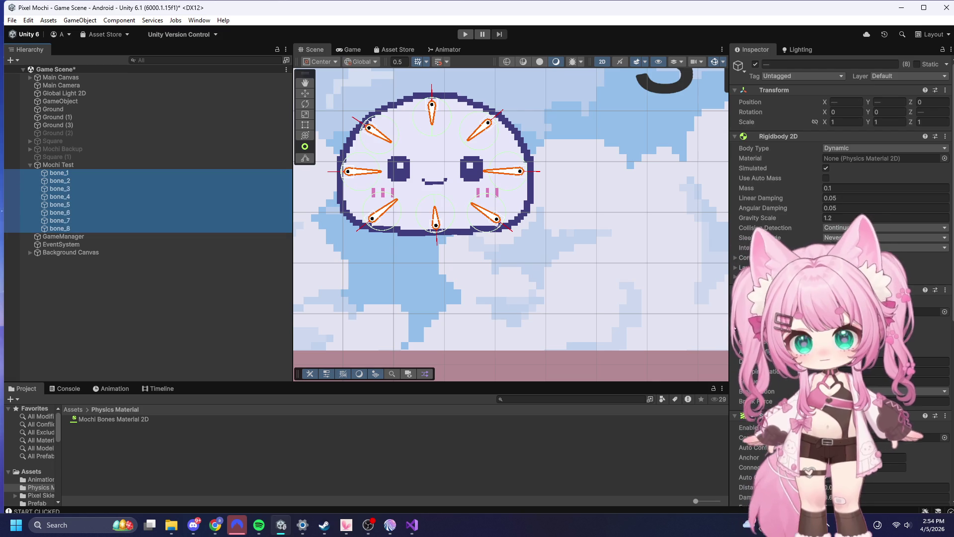
scroll(765, 199, "down", 5)
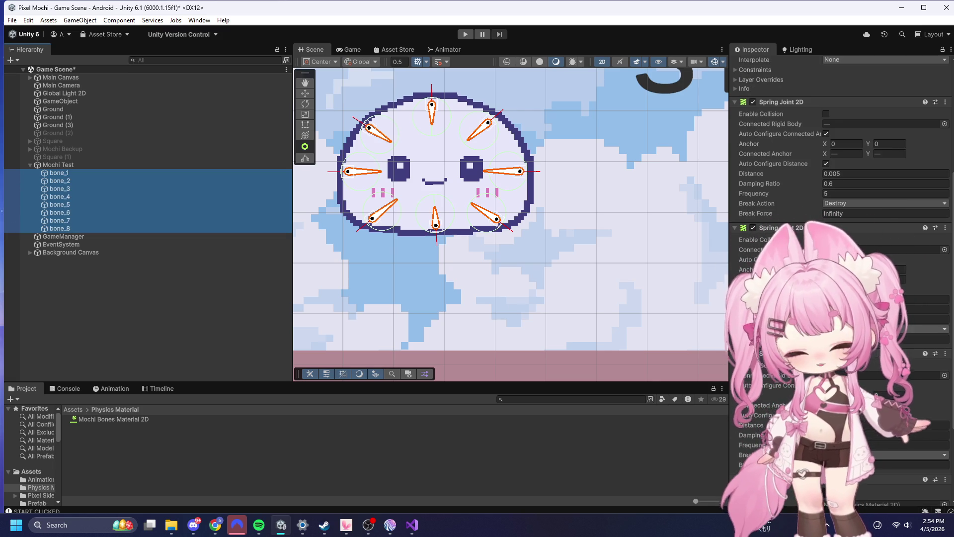
- Set the spring joints' frequency to 10 and damping ratio from 0.6 to 0.8
left_click(931, 318)
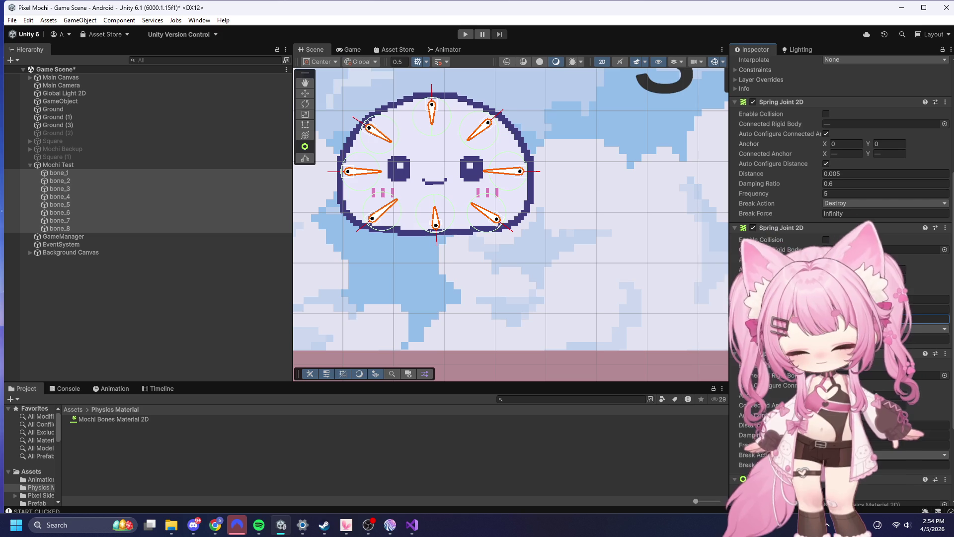
left_click(832, 192)
type("10")
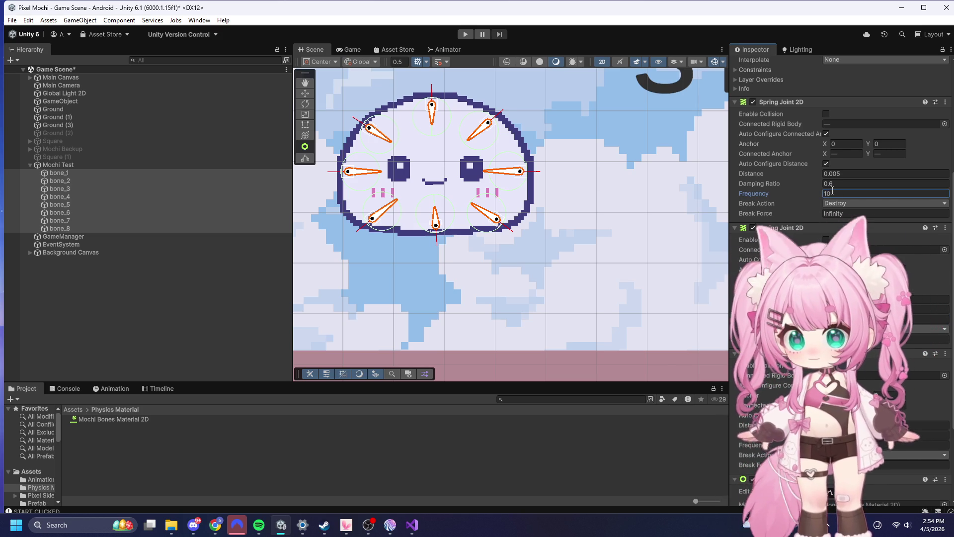
left_click(856, 184)
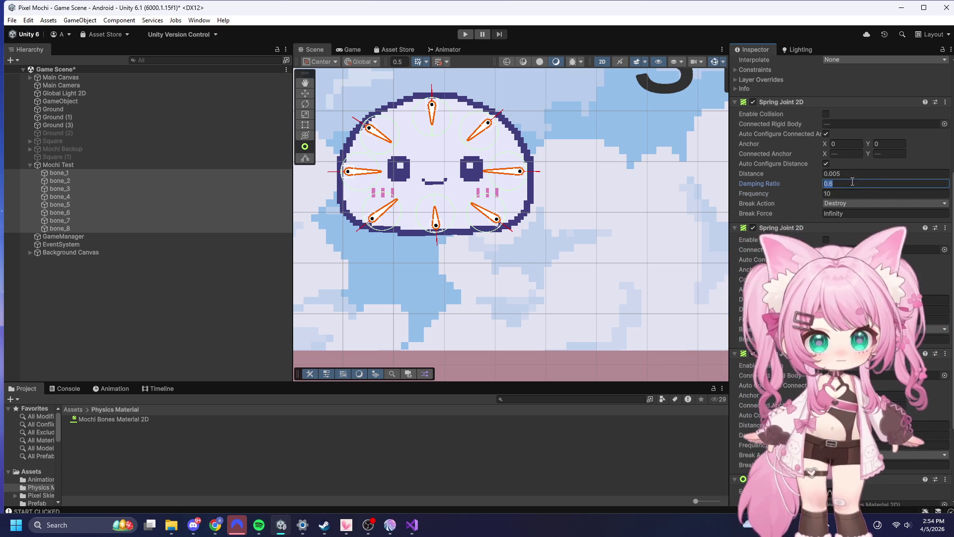
left_click(829, 184)
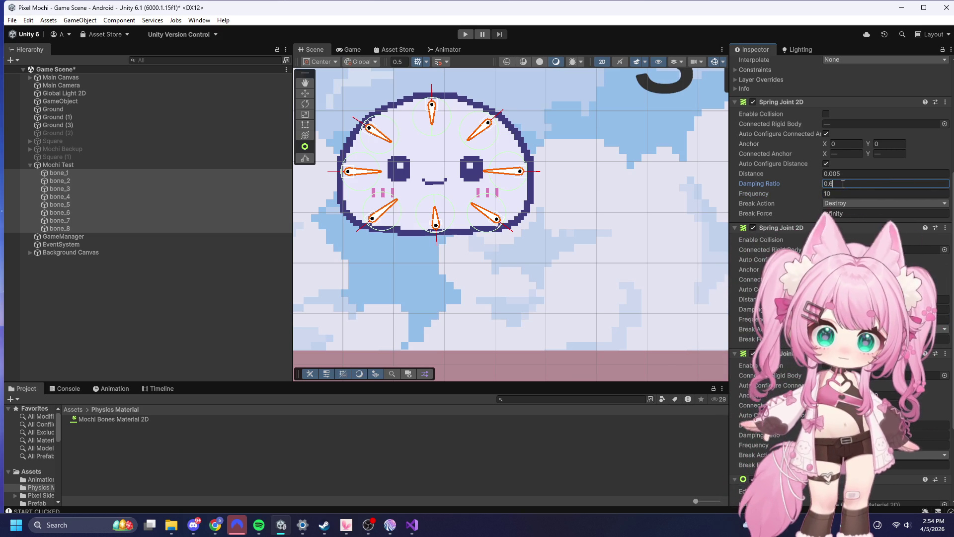
key("BackSpace")
type("8")
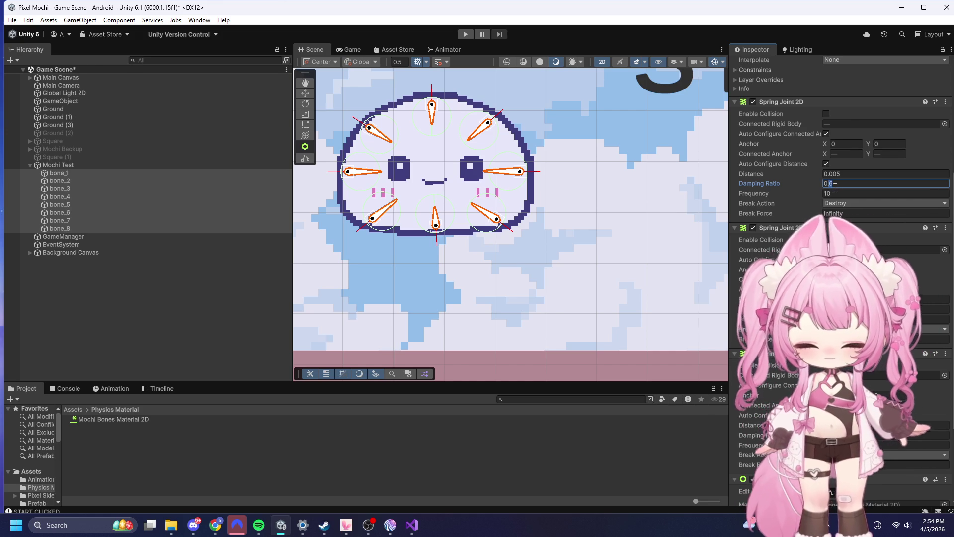
left_click(855, 309)
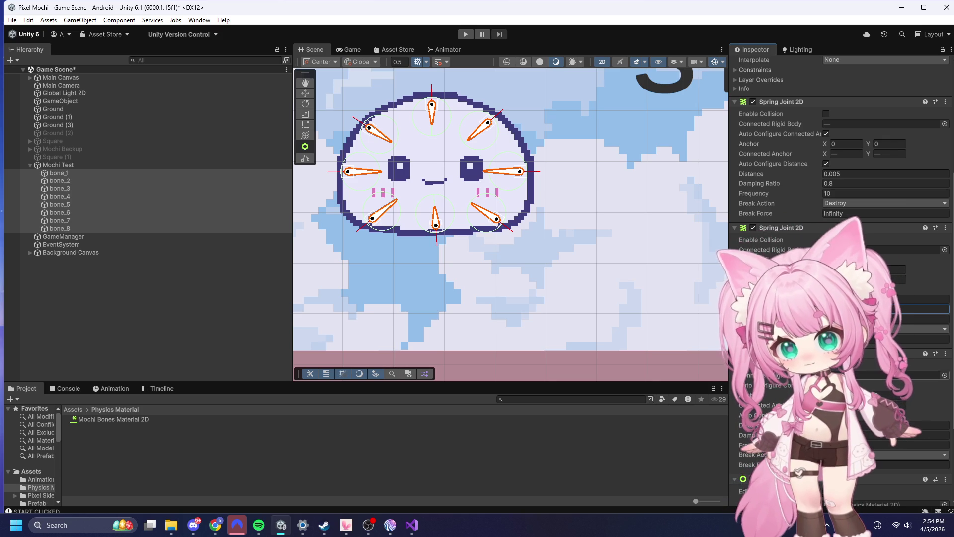
left_click(752, 445)
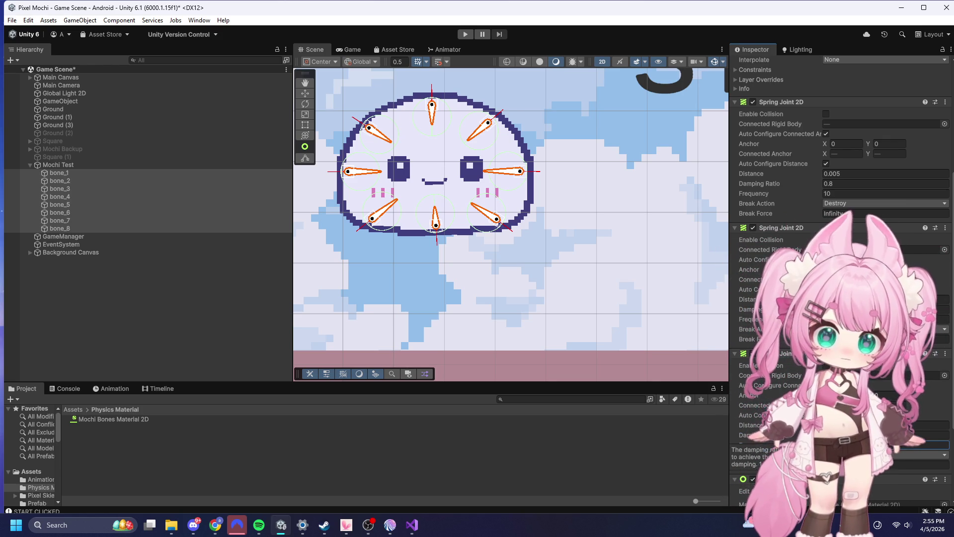
left_click(753, 435)
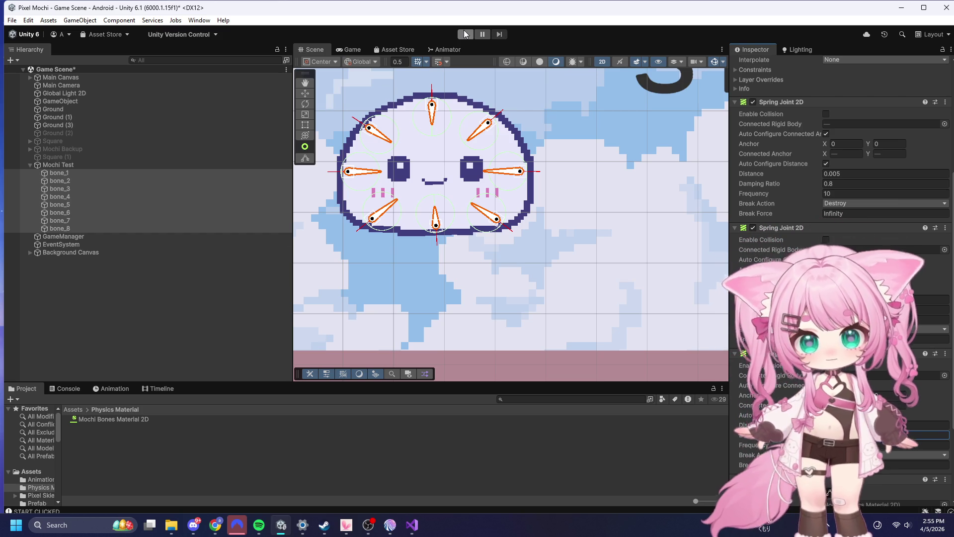
left_click(466, 34)
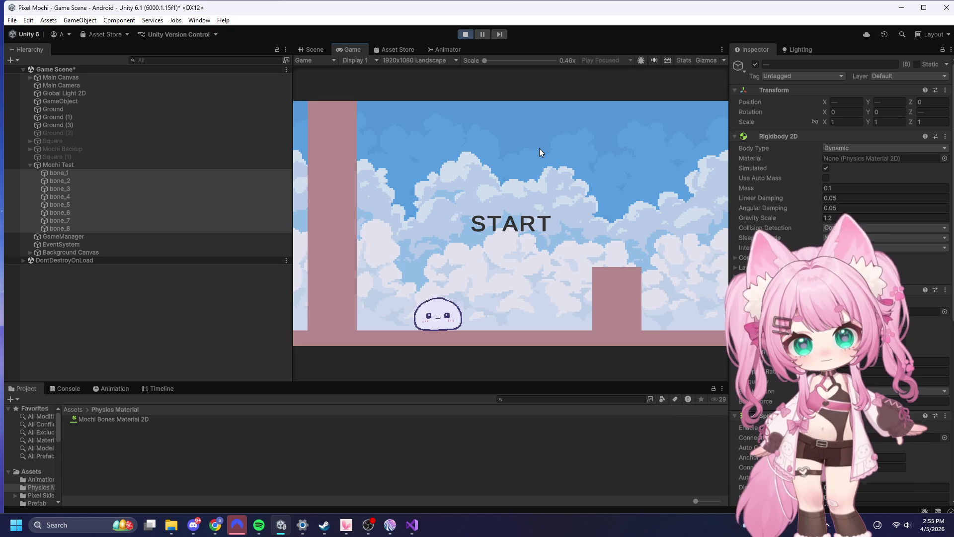
left_click(502, 210)
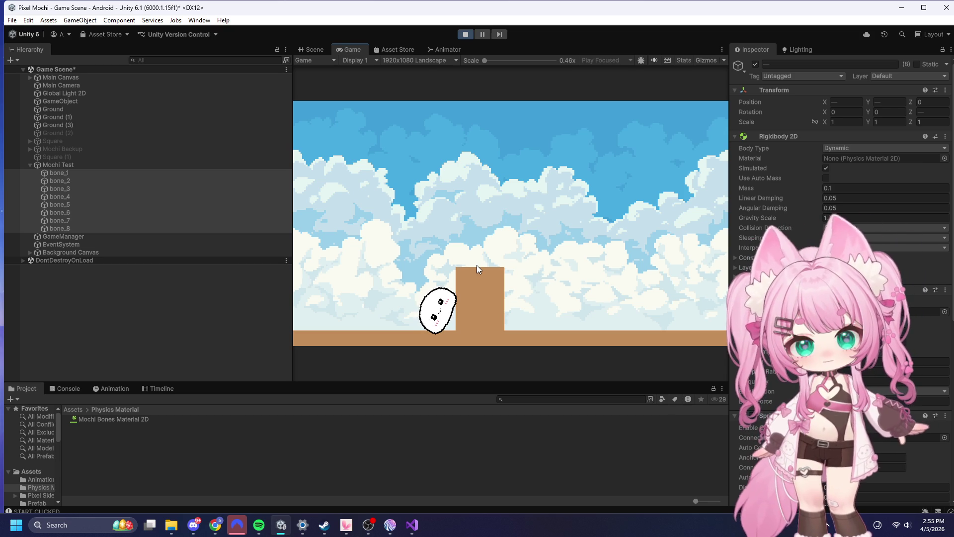
left_click(438, 309)
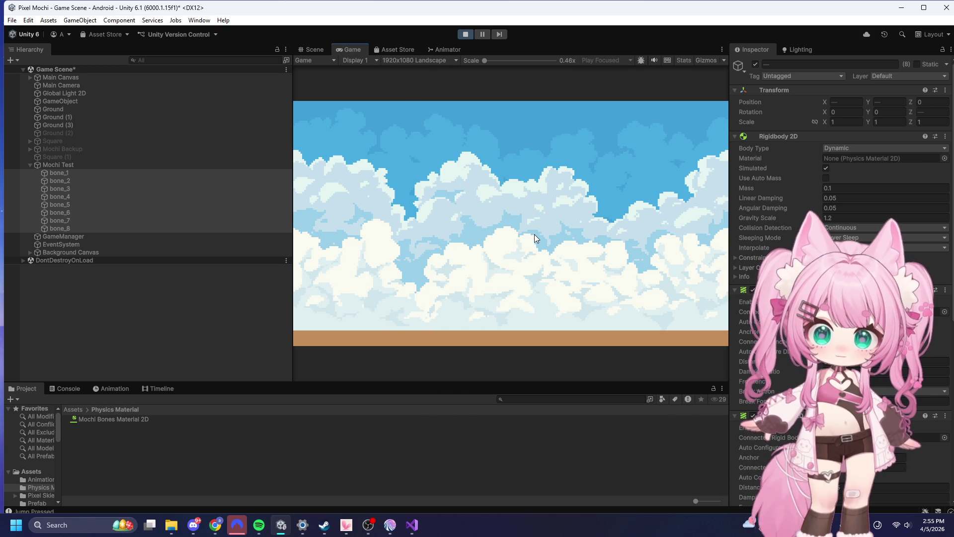
left_click(461, 33)
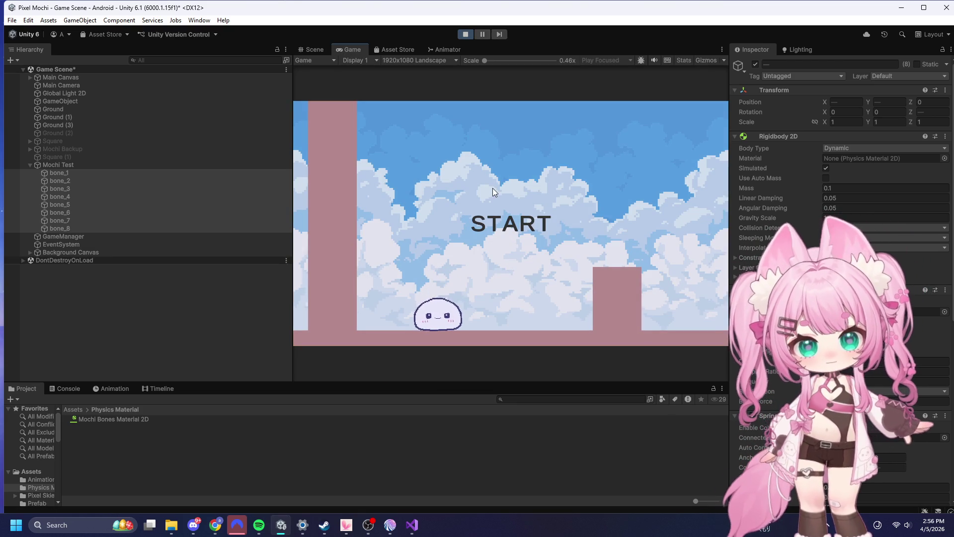
left_click(511, 199)
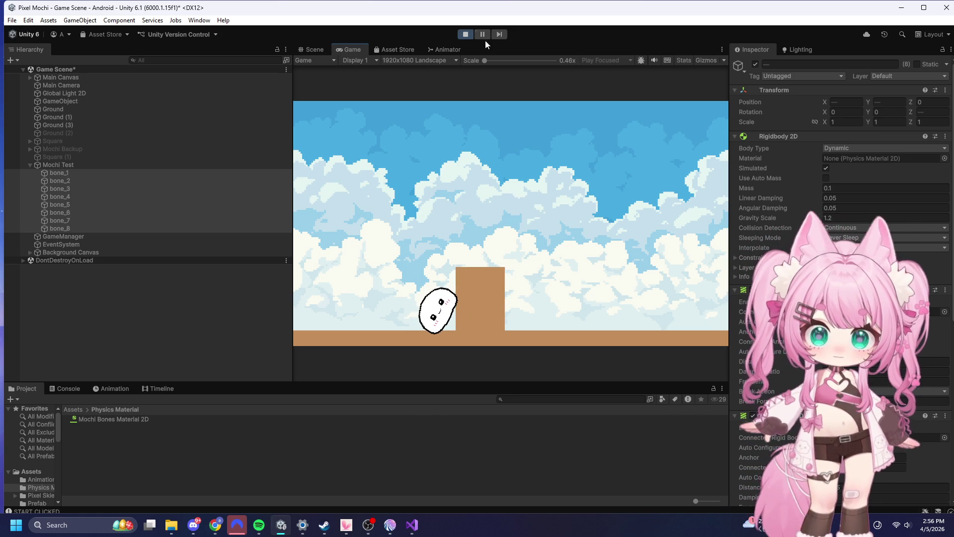
left_click(465, 35)
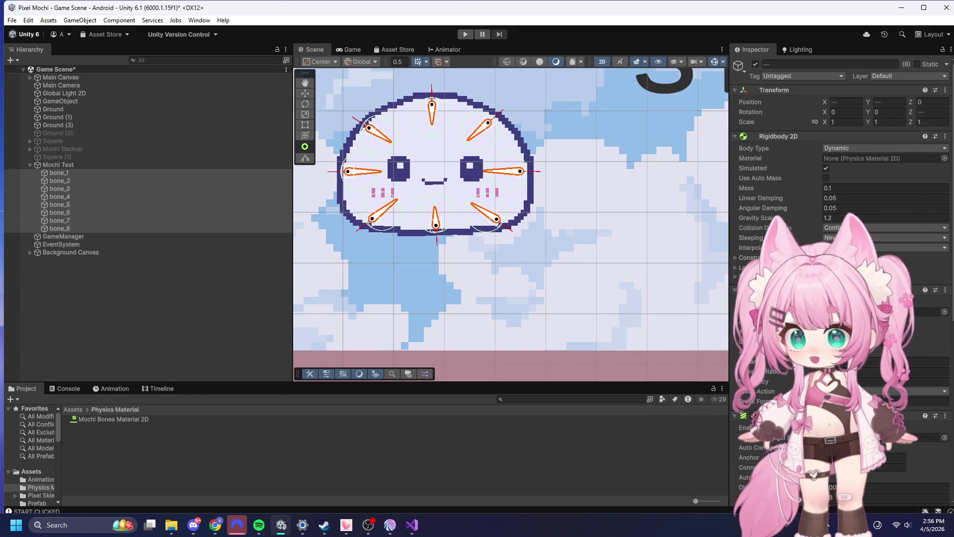
key("alt+Tab")
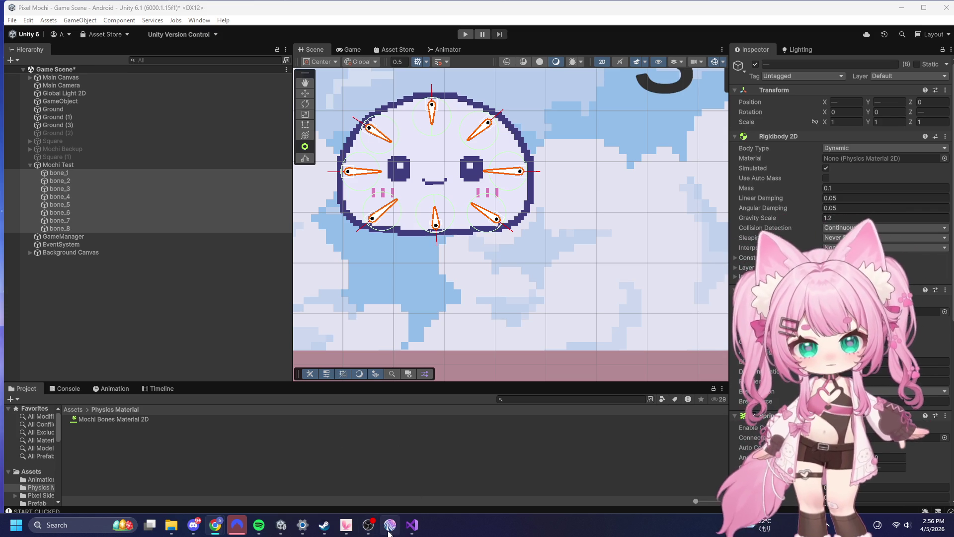
- Select all of MochiController.cs in Visual Studio, then minimise it back to Unity
left_click(412, 524)
left_click(494, 143)
left_click(480, 239)
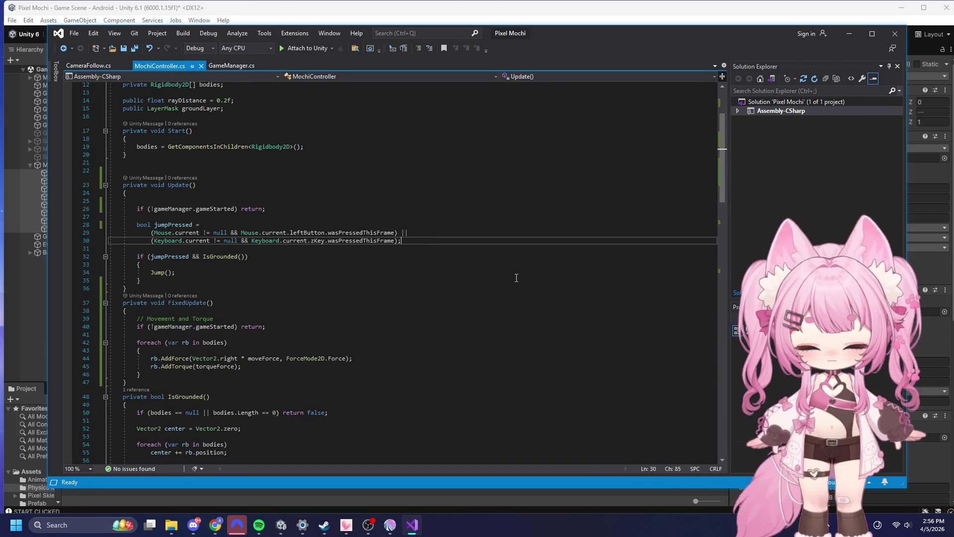
scroll(531, 293, "down", 2)
scroll(517, 293, "down", 3)
scroll(509, 294, "up", 4)
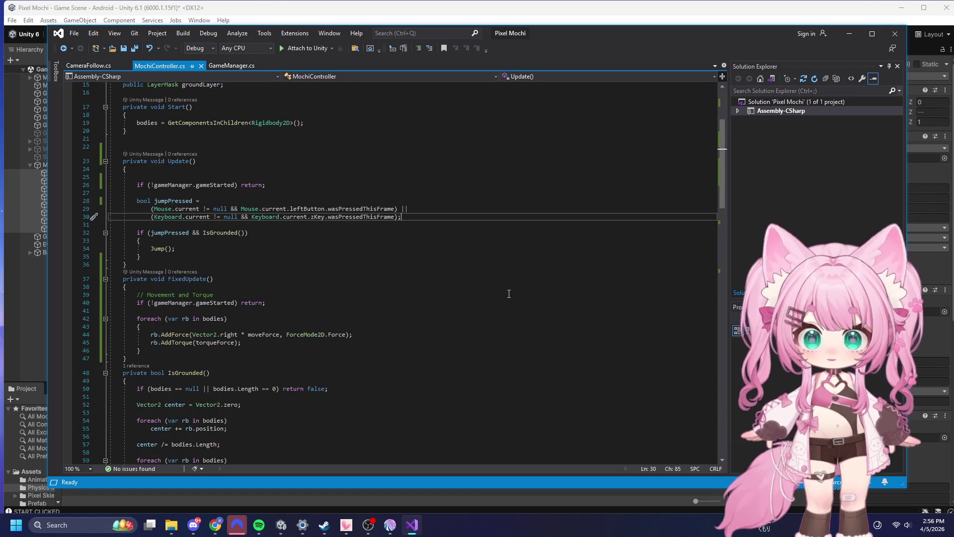
key("ctrl+a")
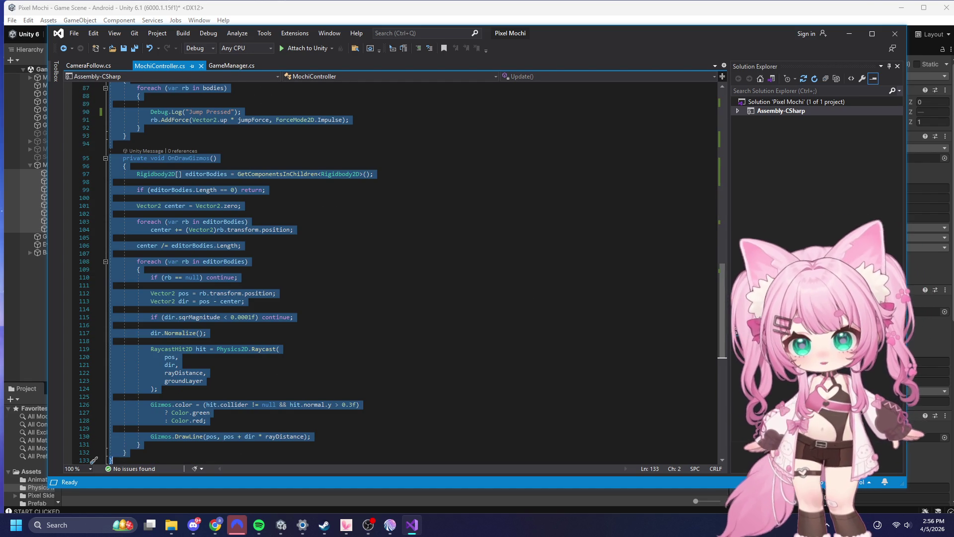
key("alt+Tab")
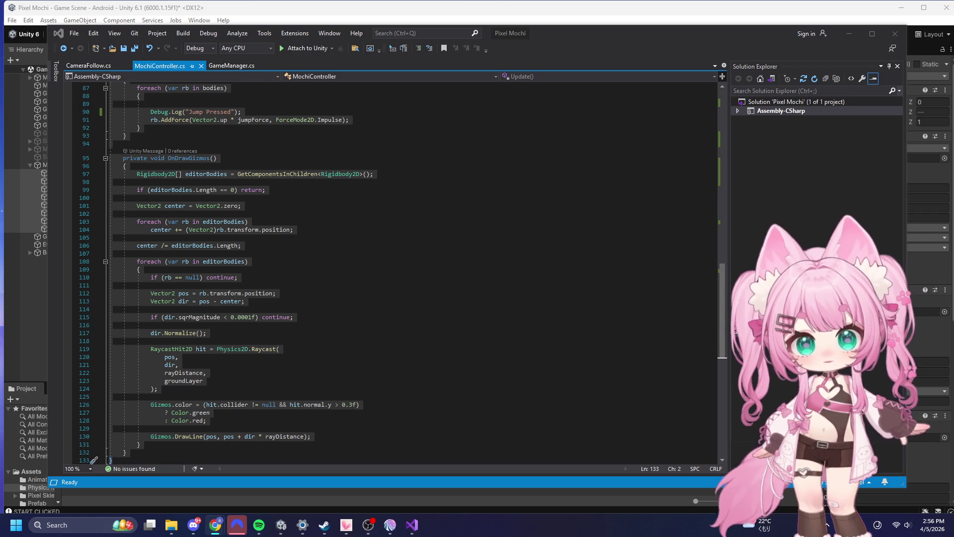
left_click(849, 33)
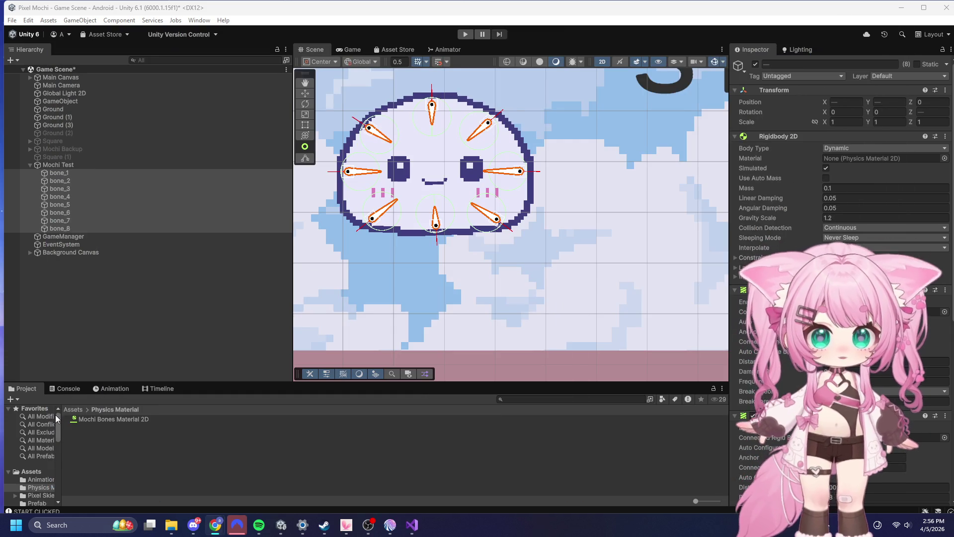
- Select Mochi Test and scroll its Inspector to the MochiController Move Force field
scroll(778, 370, "down", 10)
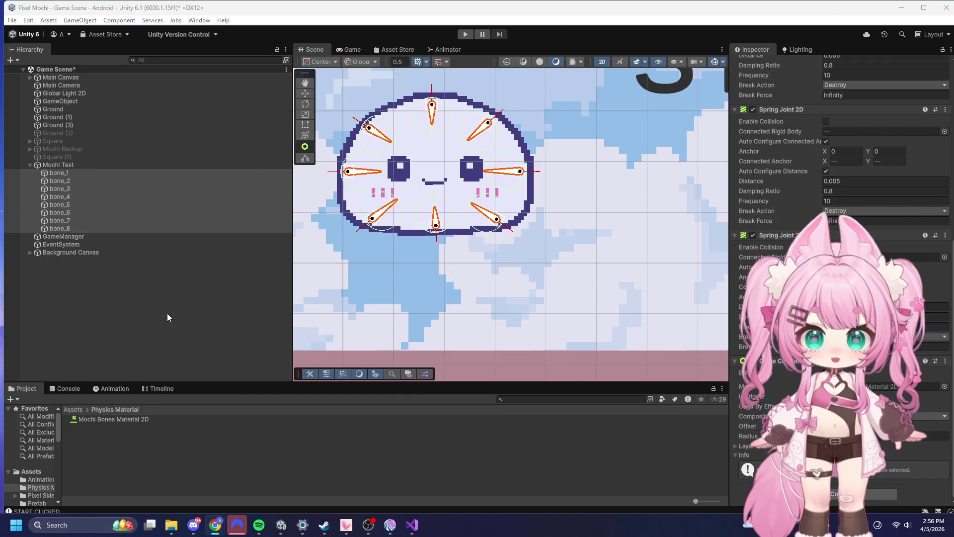
left_click(64, 168)
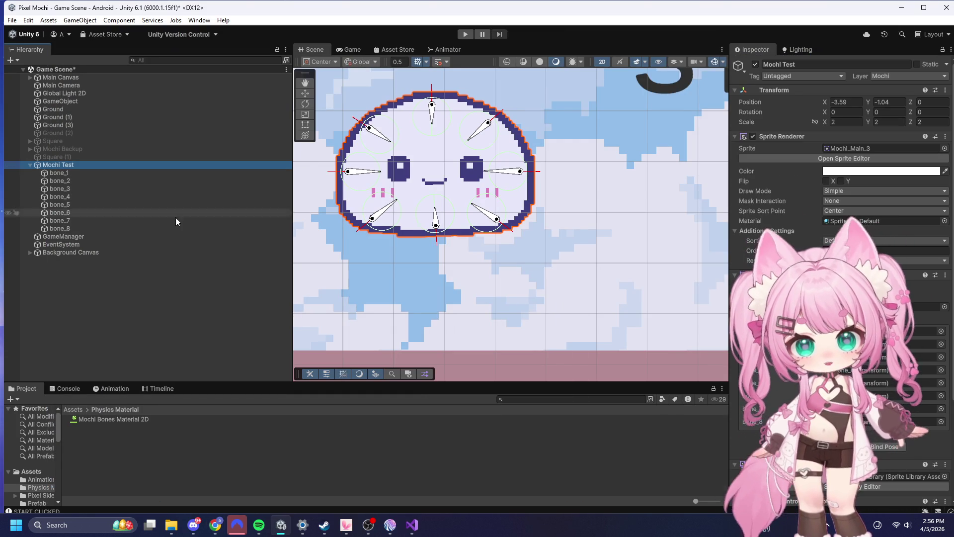
scroll(782, 384, "down", 5)
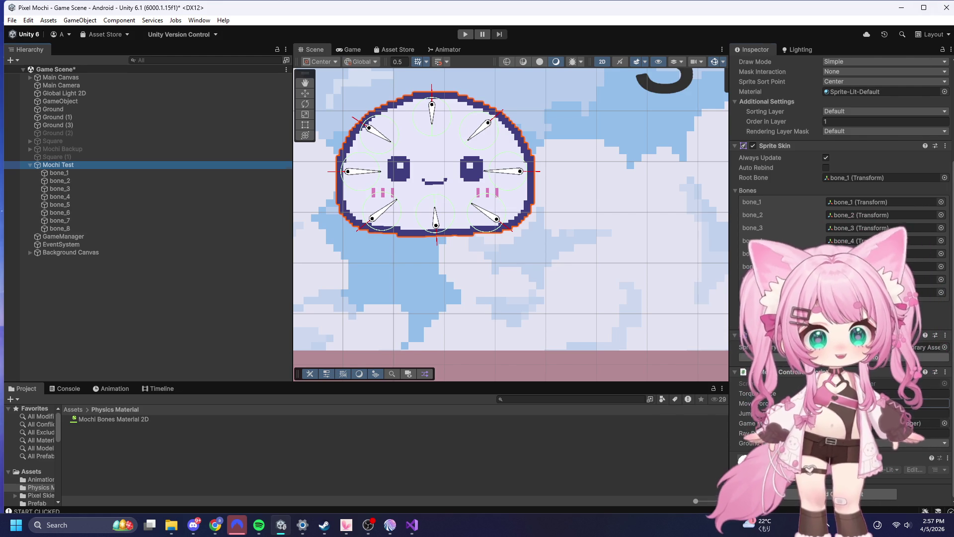
left_click(884, 403)
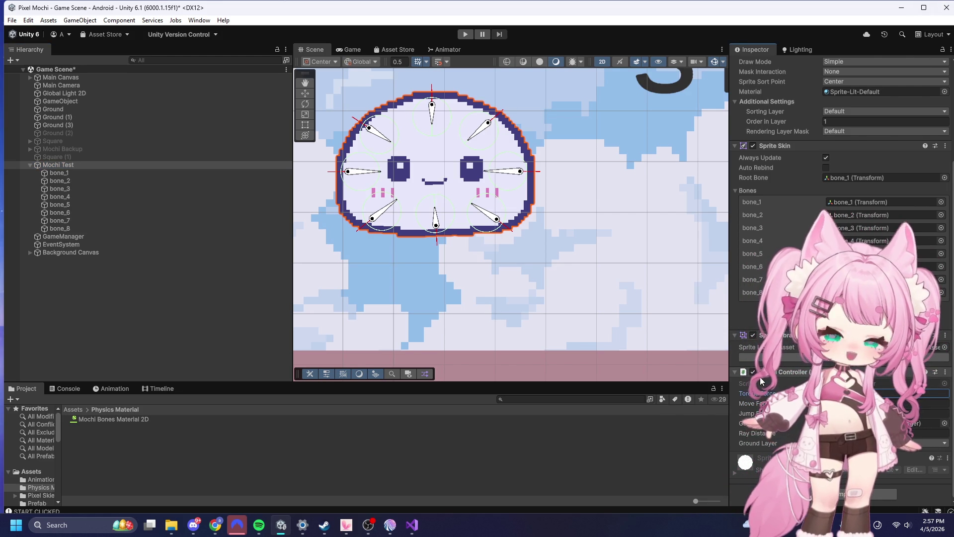
- In MochiController, set torqueForce to -0.75, moveForce from 10 to 1, and jumpForce from 12 to 2
left_click(412, 524)
scroll(230, 169, "up", 10)
scroll(230, 169, "up", 9)
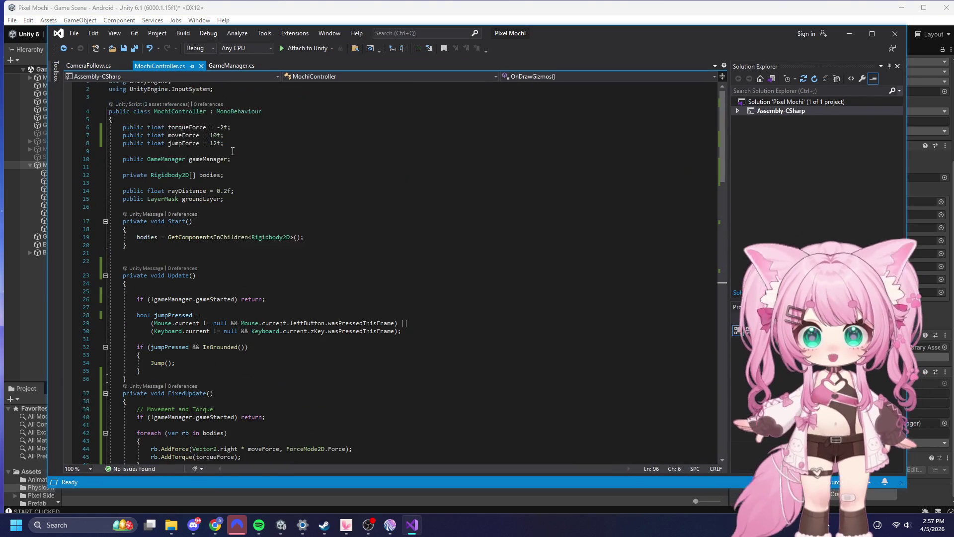
left_click(221, 131)
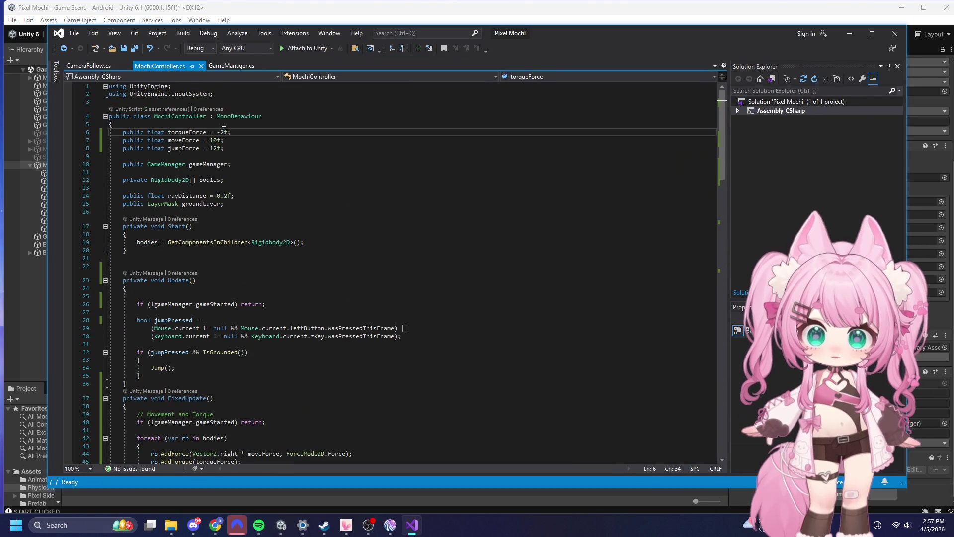
type("-0.75")
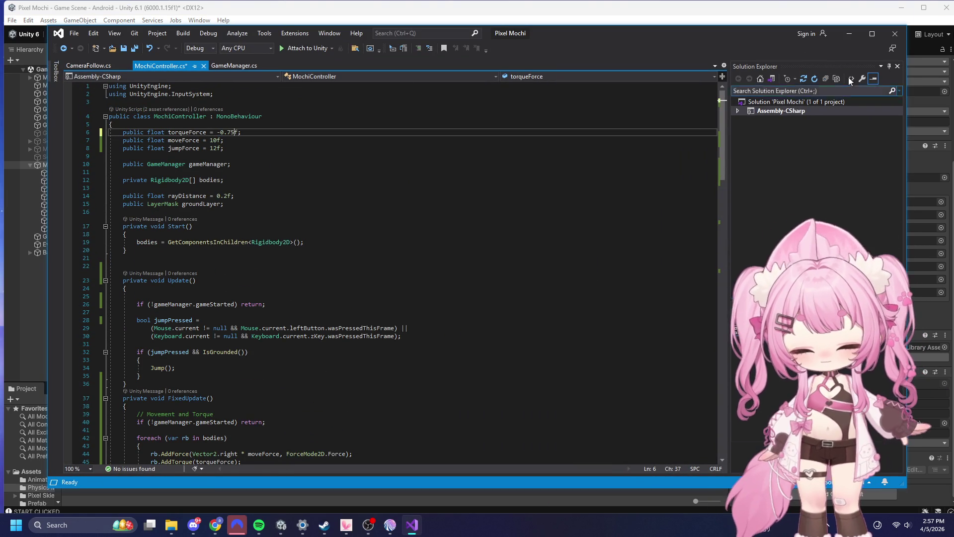
left_click(216, 140)
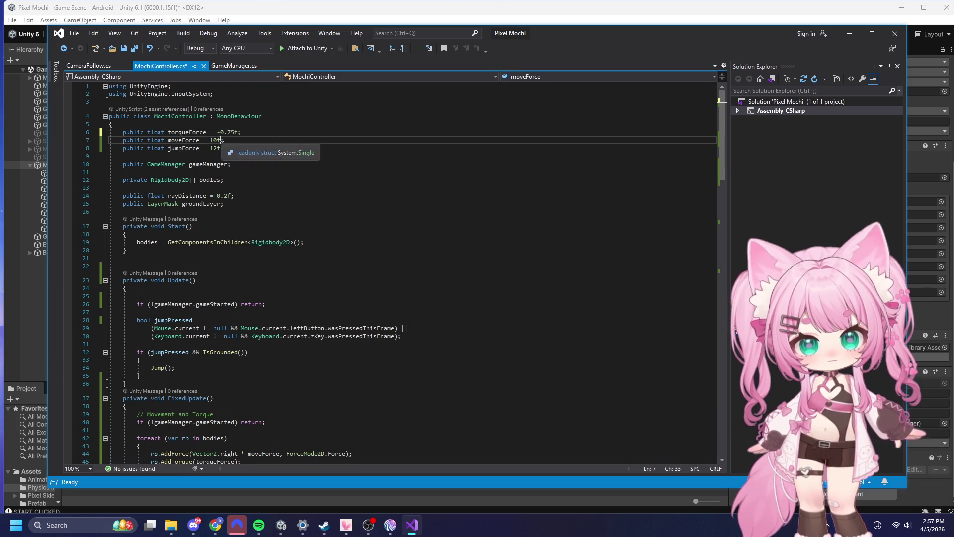
key("BackSpace")
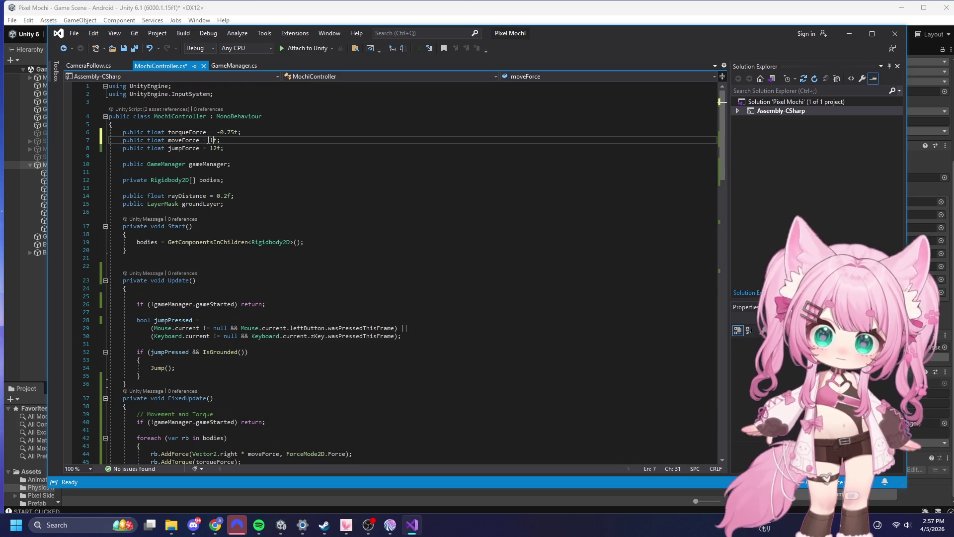
left_click_drag(217, 148, 209, 148)
type("2")
key("Down")
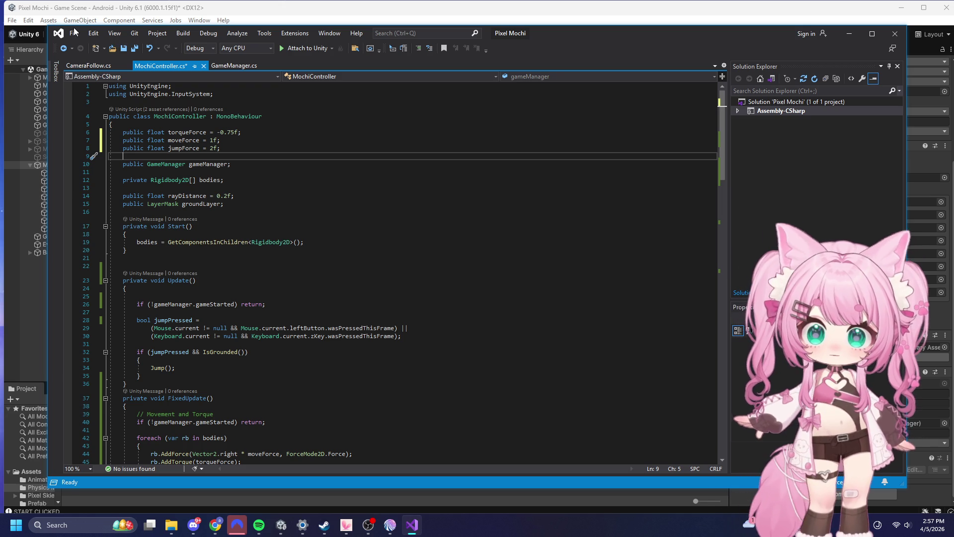
- Save all scripts in Visual Studio and return to the Unity editor
left_click(74, 33)
left_click(101, 153)
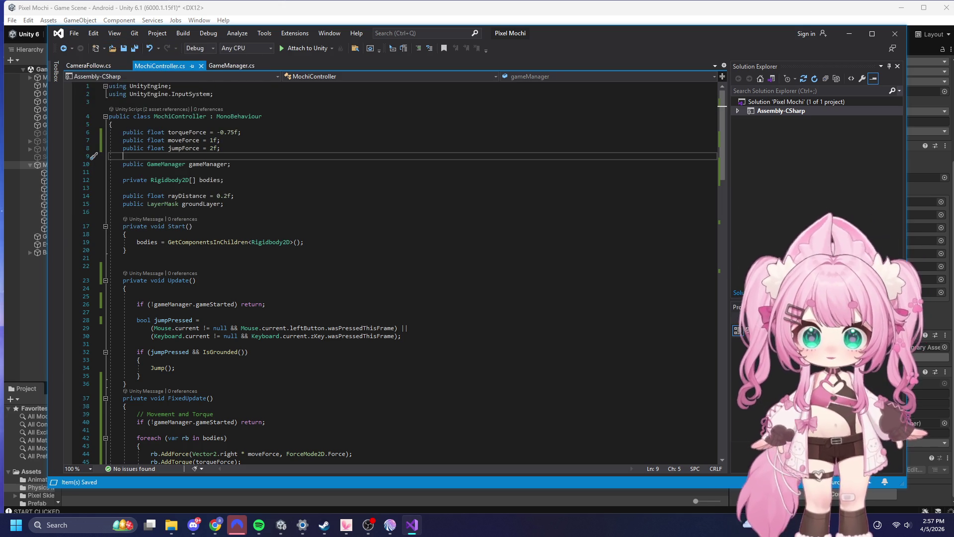
mouse_move(368, 526)
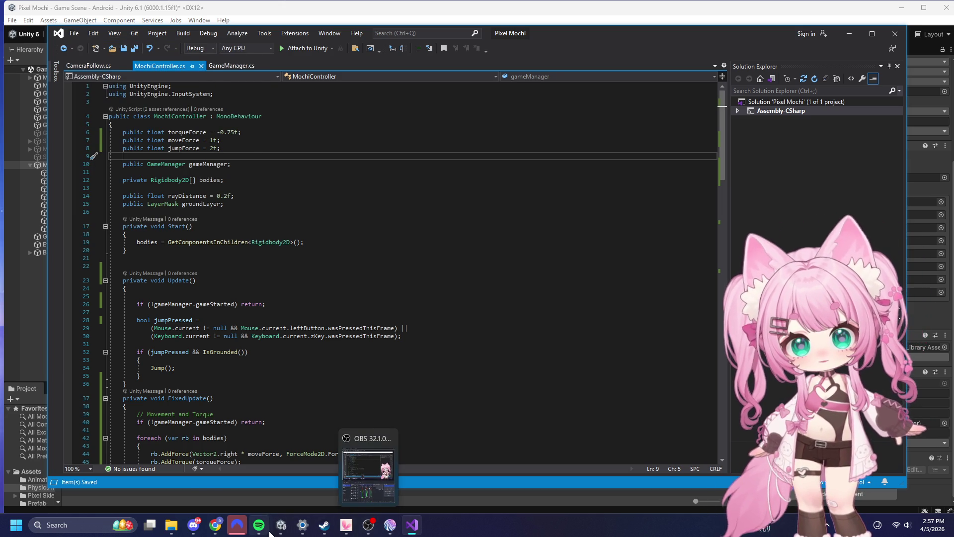
mouse_move(281, 524)
left_click(223, 470)
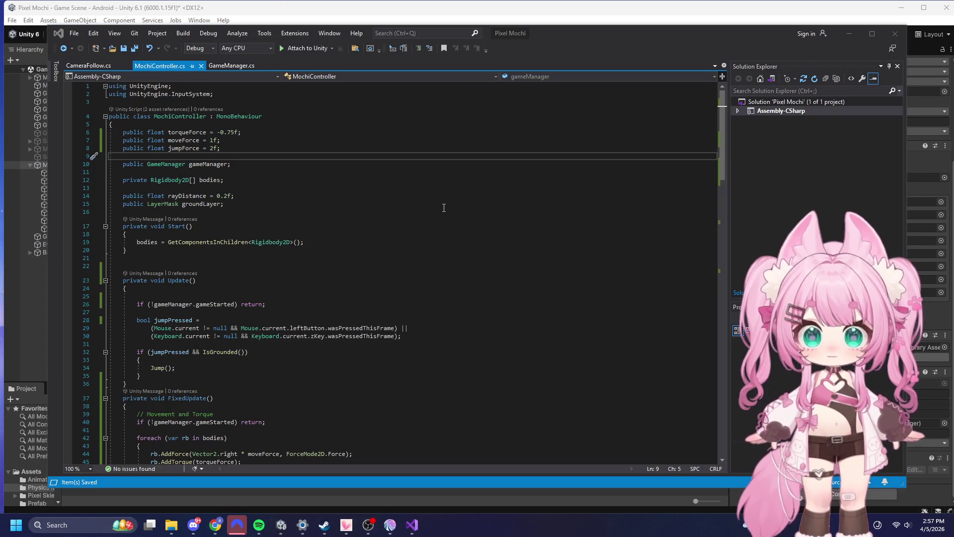
left_click(902, 6)
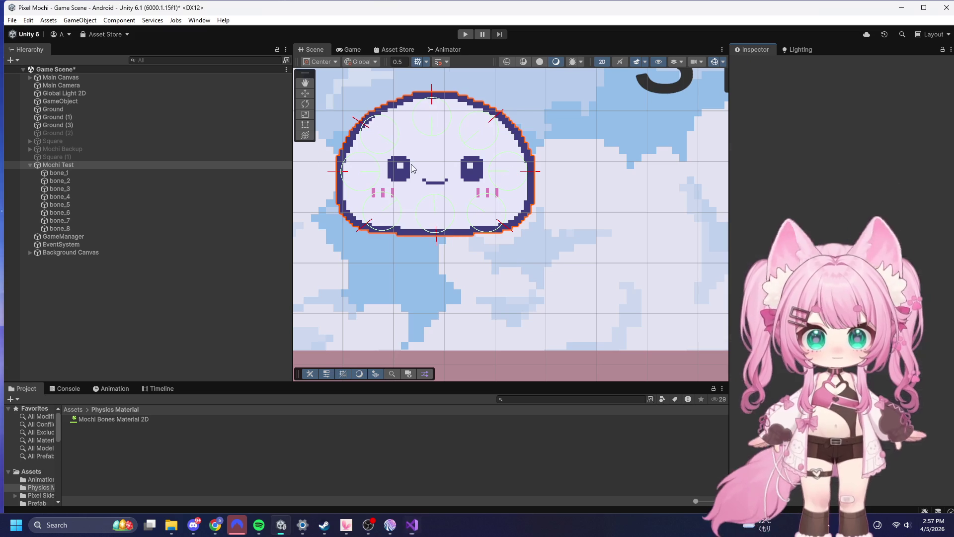
- Run a quick play-mode test of the mochi from the START screen, then stop
left_click(472, 33)
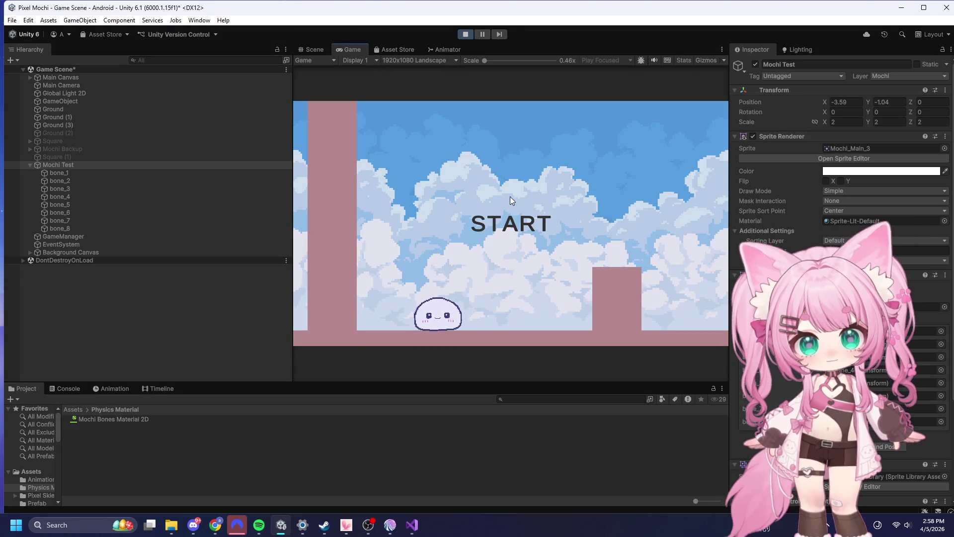
left_click(511, 198)
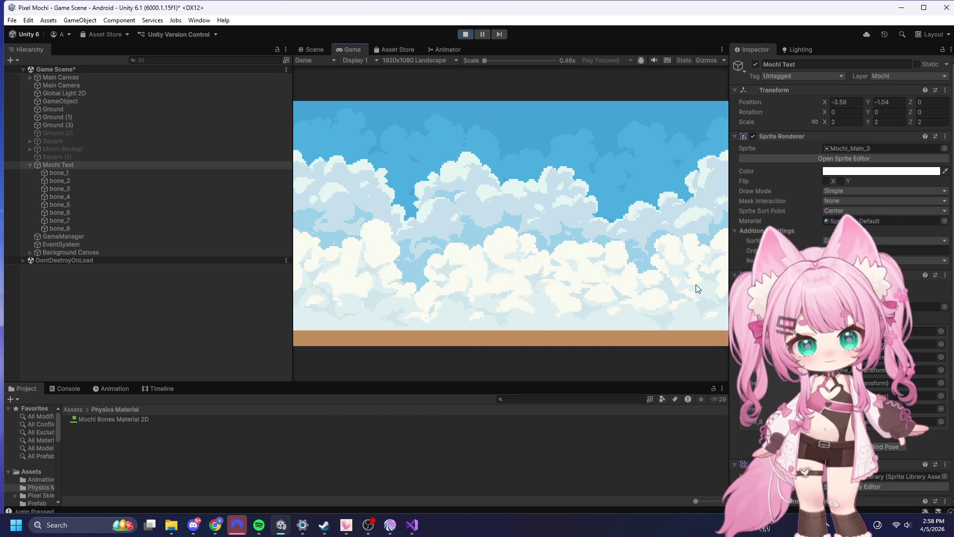
left_click(465, 34)
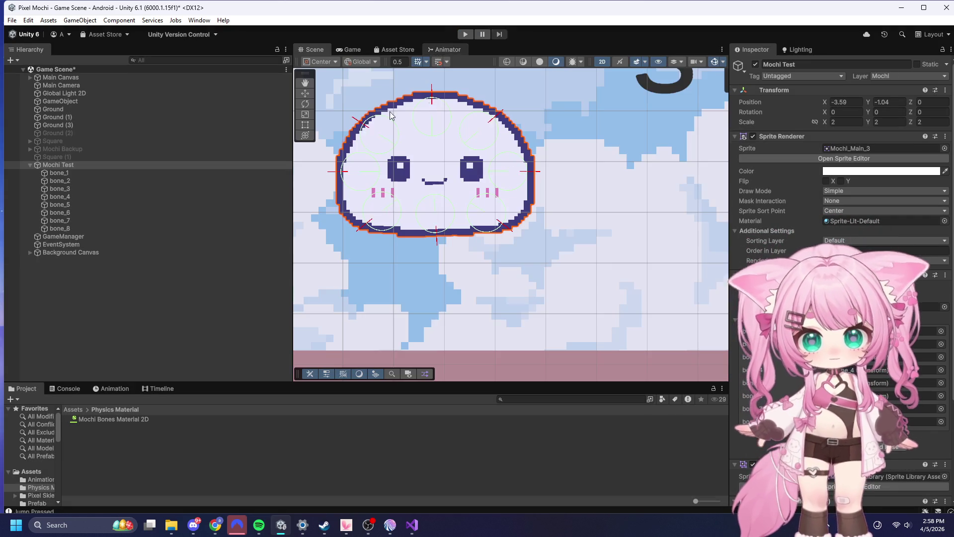
- Review bone_1's spring joints and Mochi Test's Jump Force, then enter play mode again
left_click(101, 173)
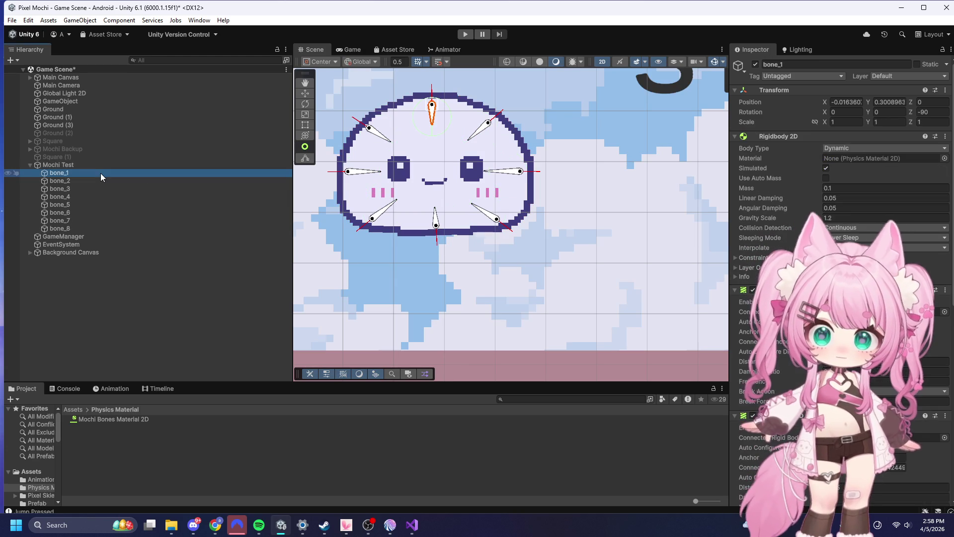
scroll(839, 248, "down", 10)
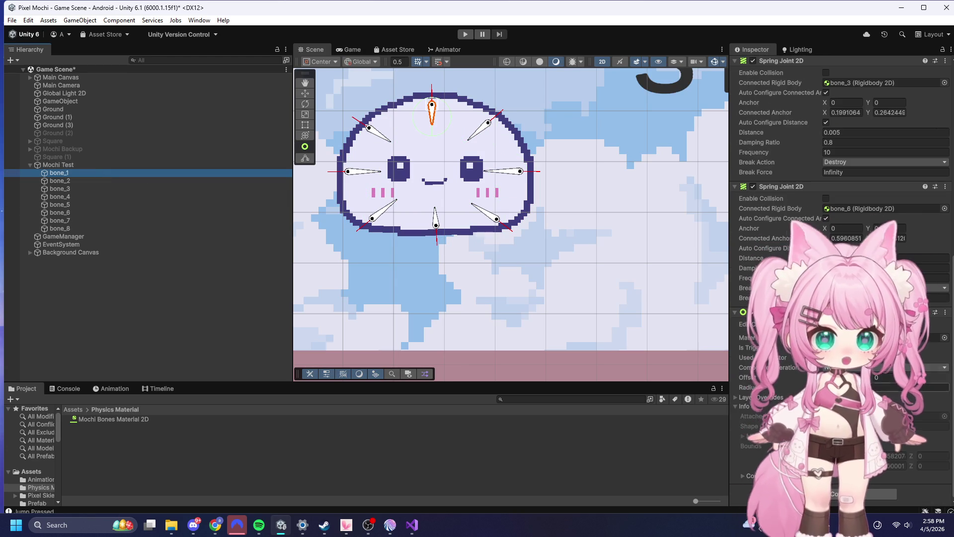
left_click(62, 164)
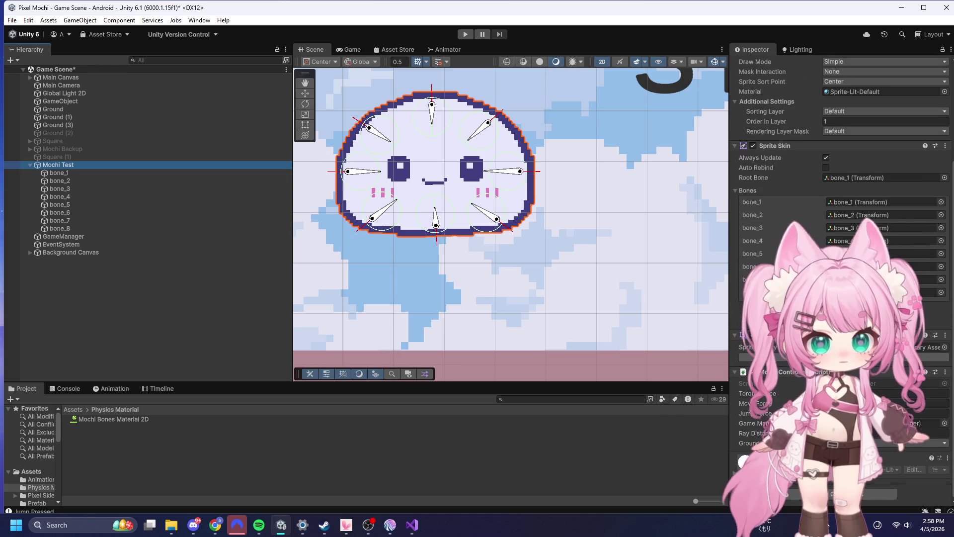
left_click(919, 413)
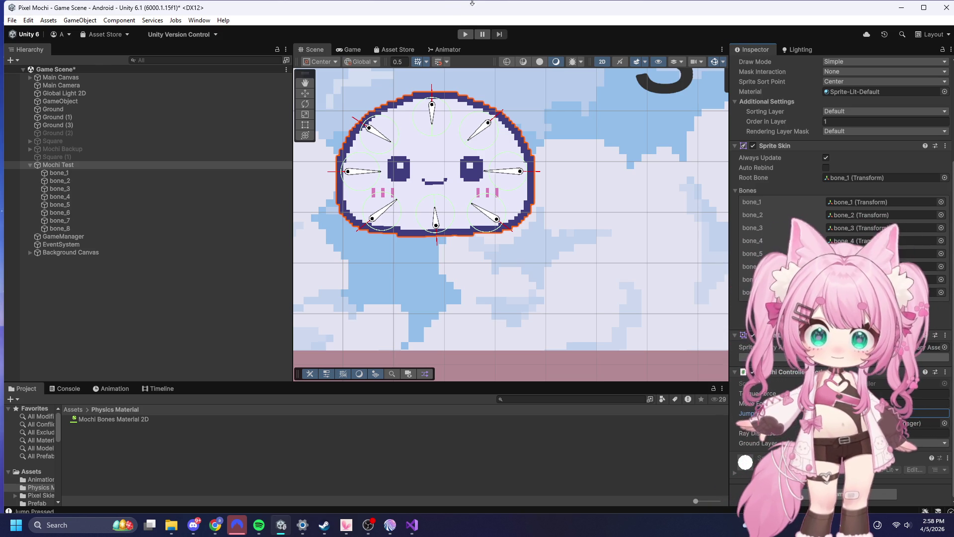
left_click(465, 33)
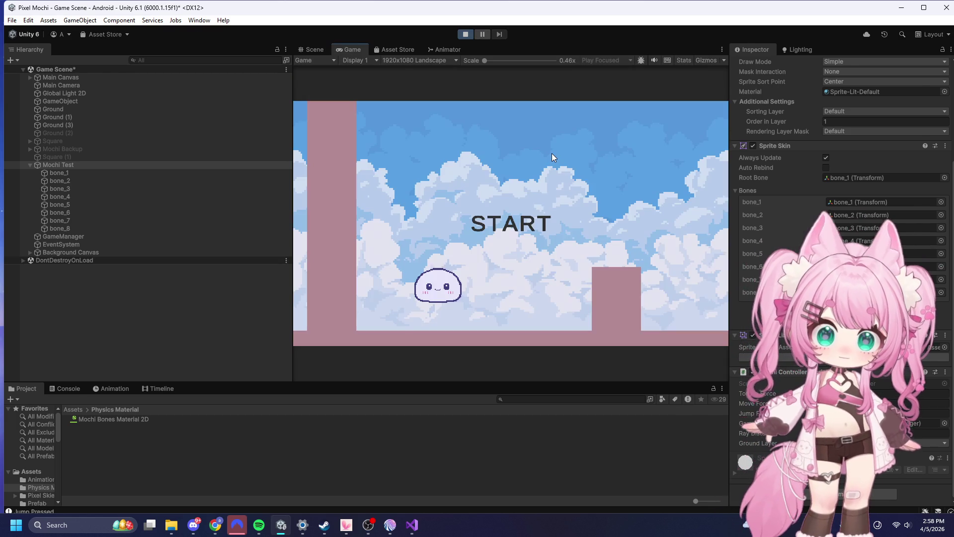
- Start the level, make the mochi jump three times over the block, then stop play mode
left_click(489, 229)
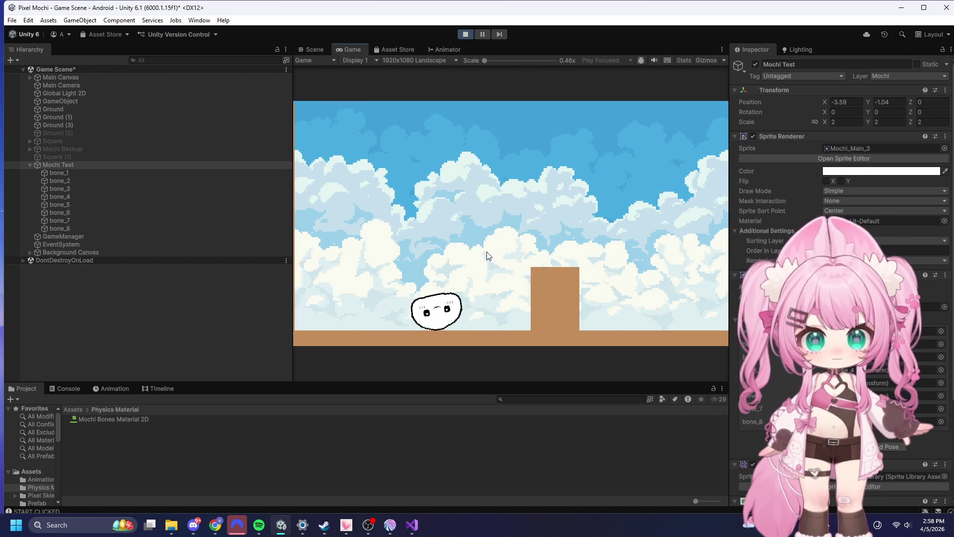
left_click(490, 249)
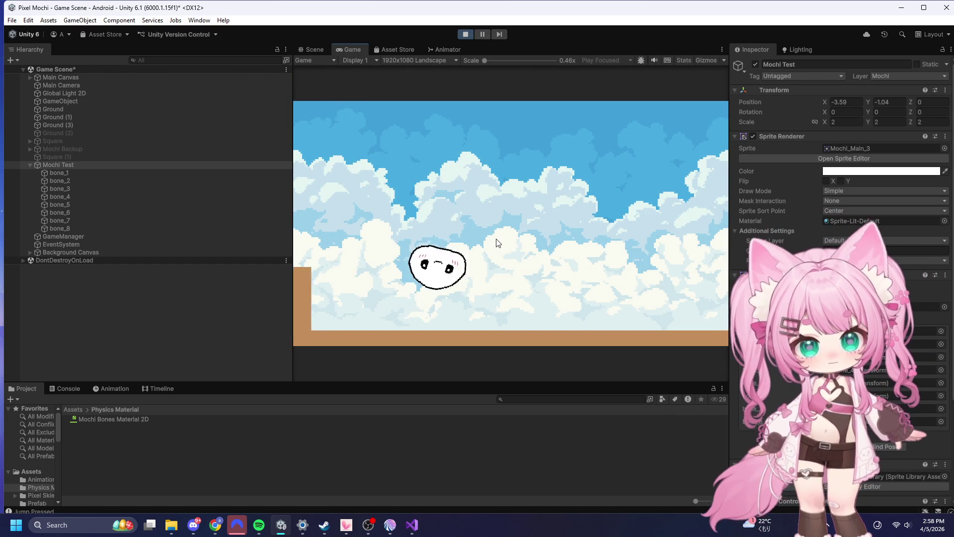
left_click(498, 243)
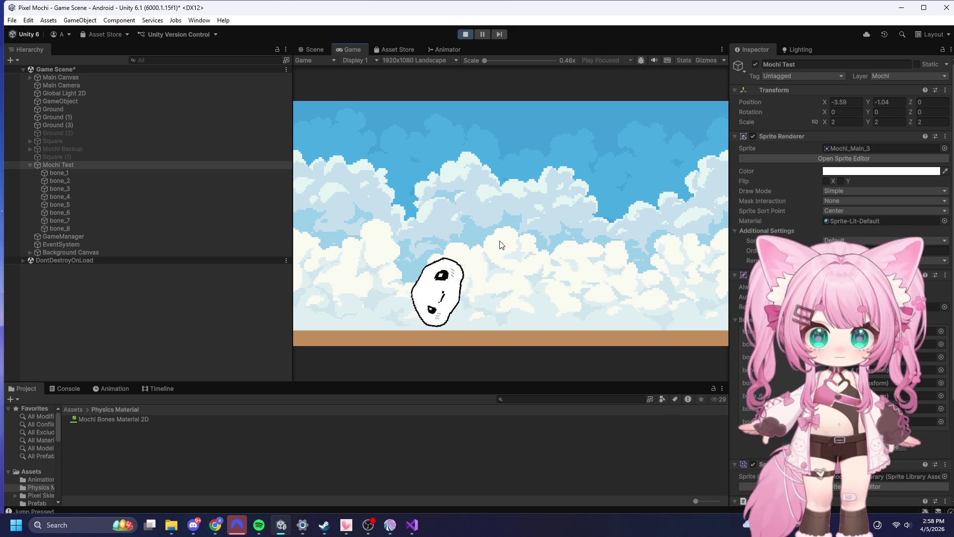
left_click(522, 261)
left_click(465, 34)
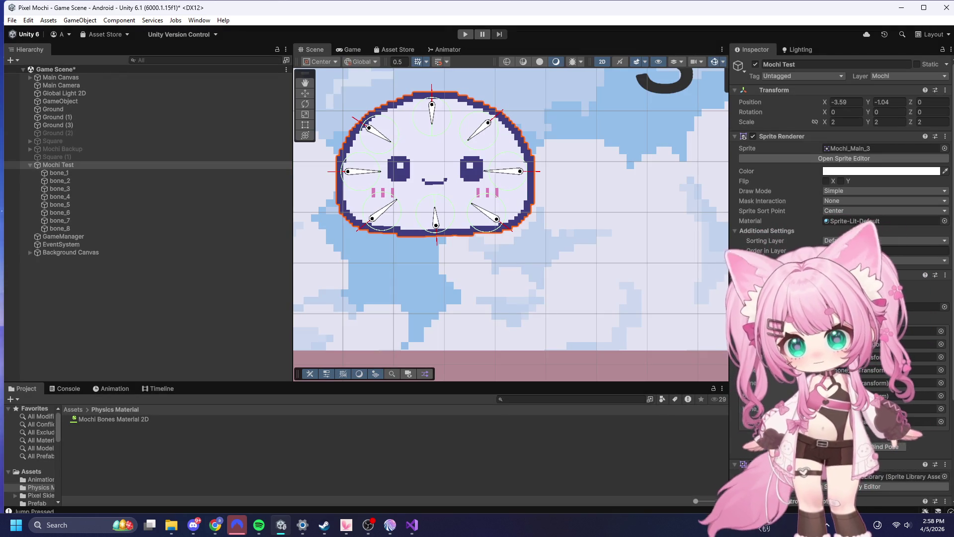
key("alt+Tab")
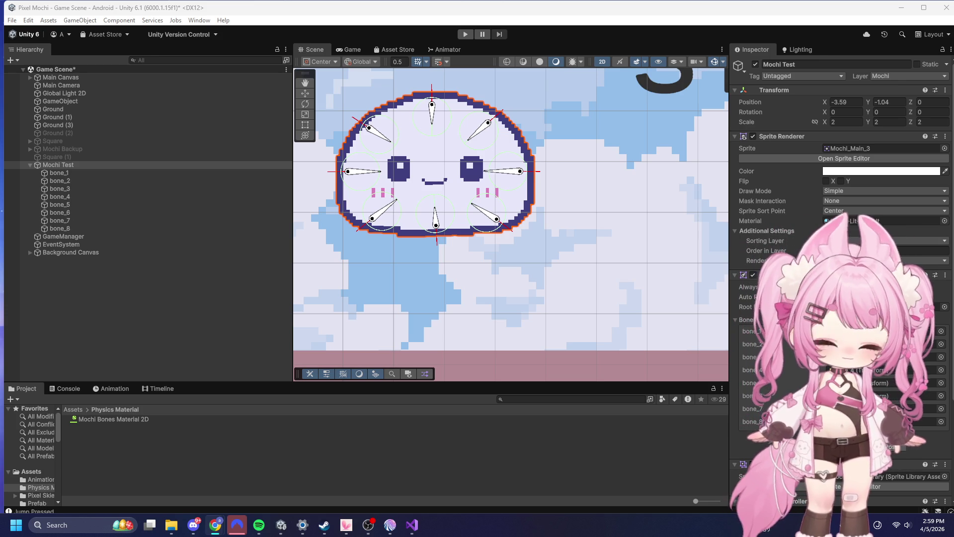
scroll(786, 367, "down", 5)
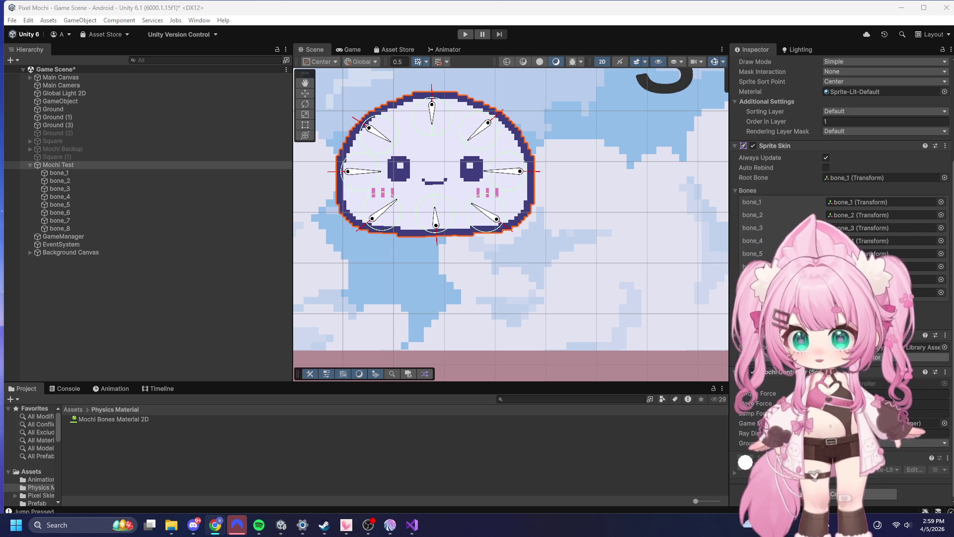
- Select bone_1 and scroll through its Rigidbody 2D and spring-joint settings in the Inspector
left_click(71, 173)
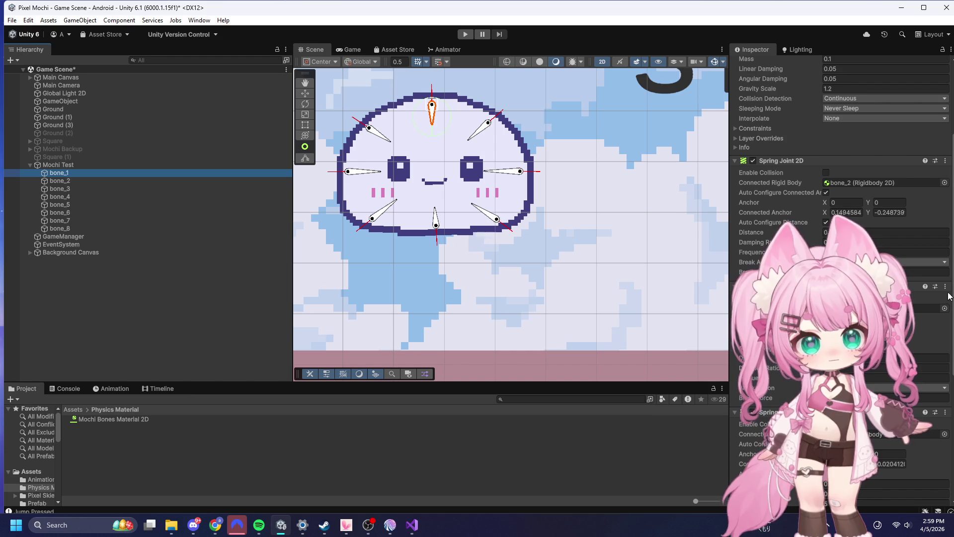
scroll(787, 174, "up", 1)
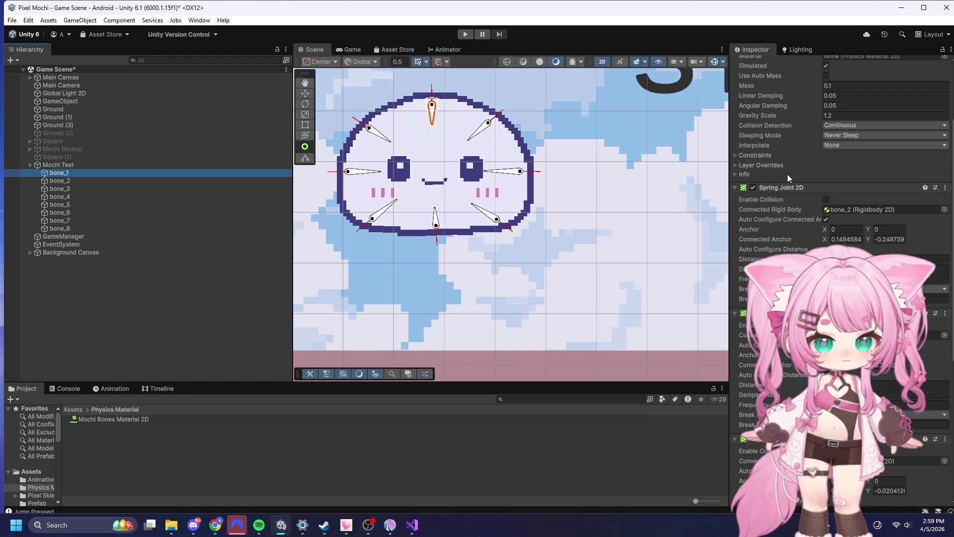
scroll(786, 174, "down", 8)
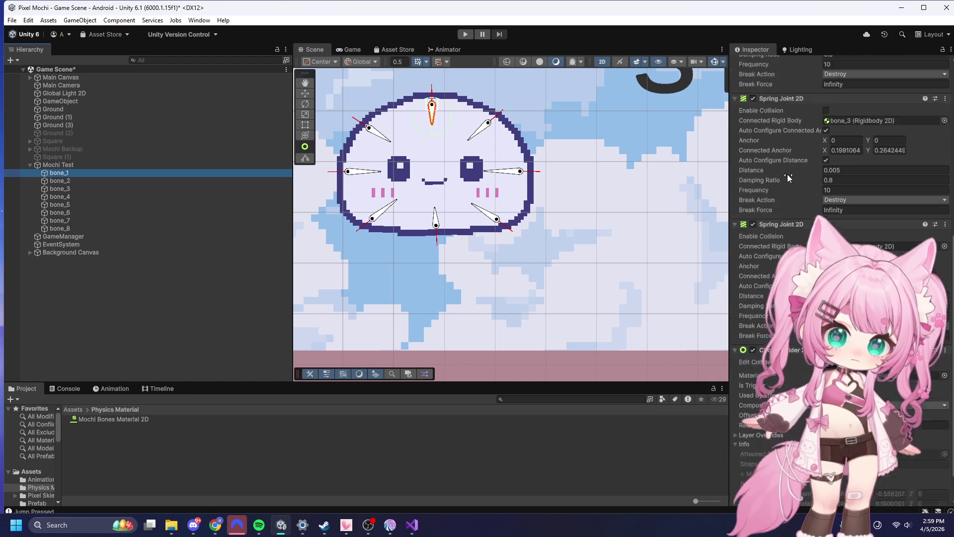
scroll(787, 174, "up", 10)
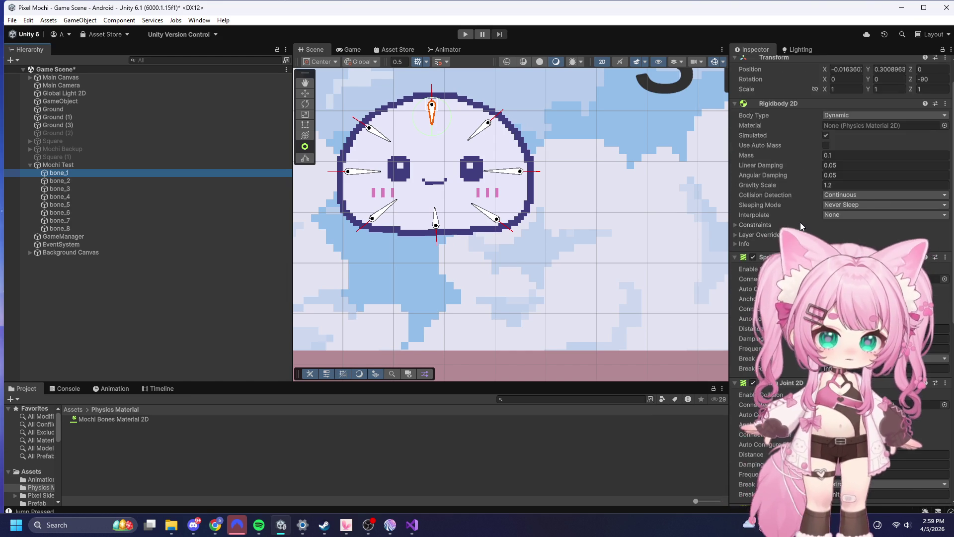
scroll(800, 223, "up", 2)
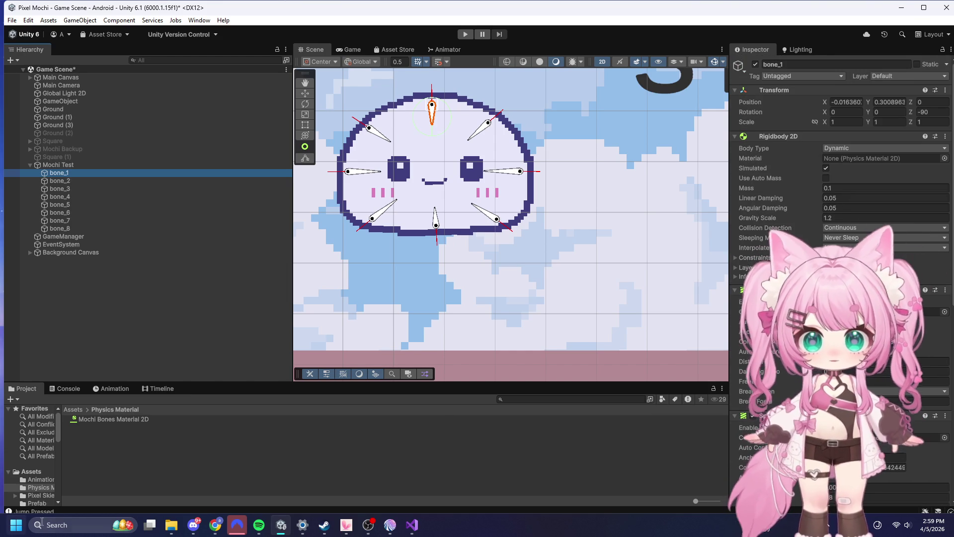
- Capture bone_1's Rigidbody 2D section (Dynamic, mass 0.1, gravity scale 1.2) with Snipping Tool
left_click(59, 526)
type("snip")
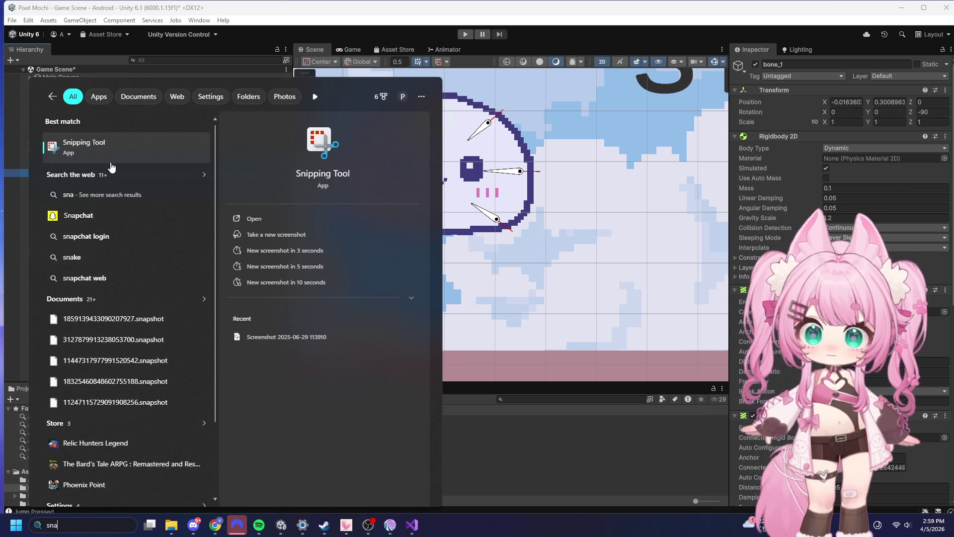
left_click(13, 156)
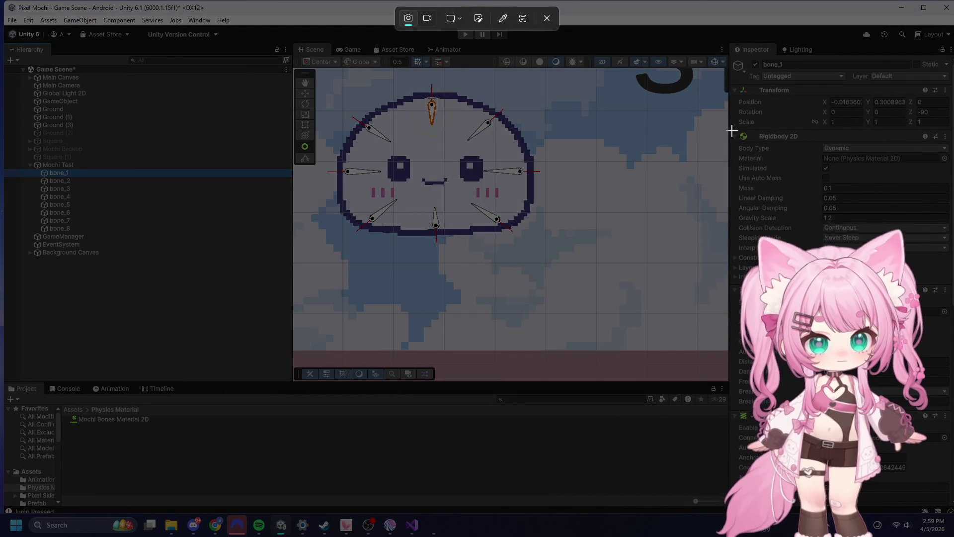
mouse_move(731, 131)
left_mouse_down()
mouse_move(952, 391)
mouse_move(952, 284)
left_mouse_up()
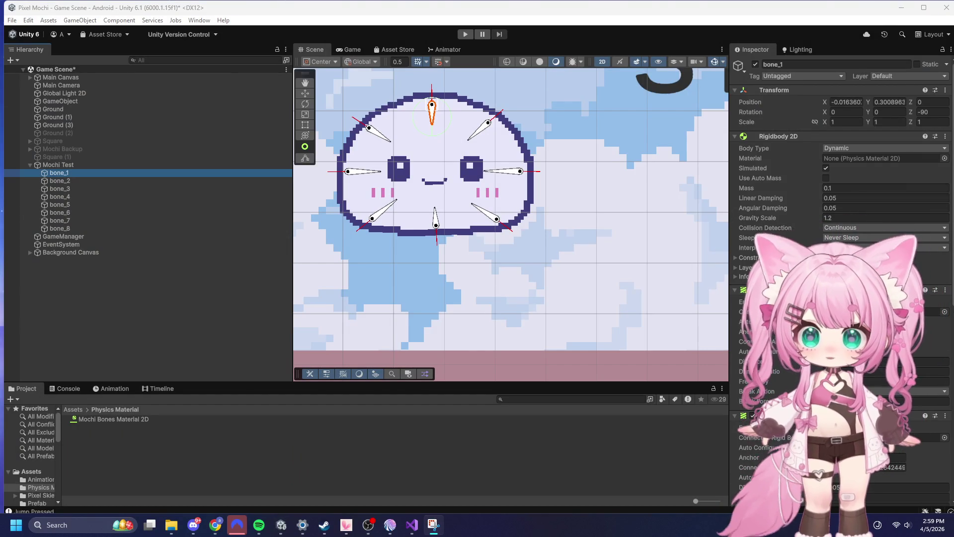
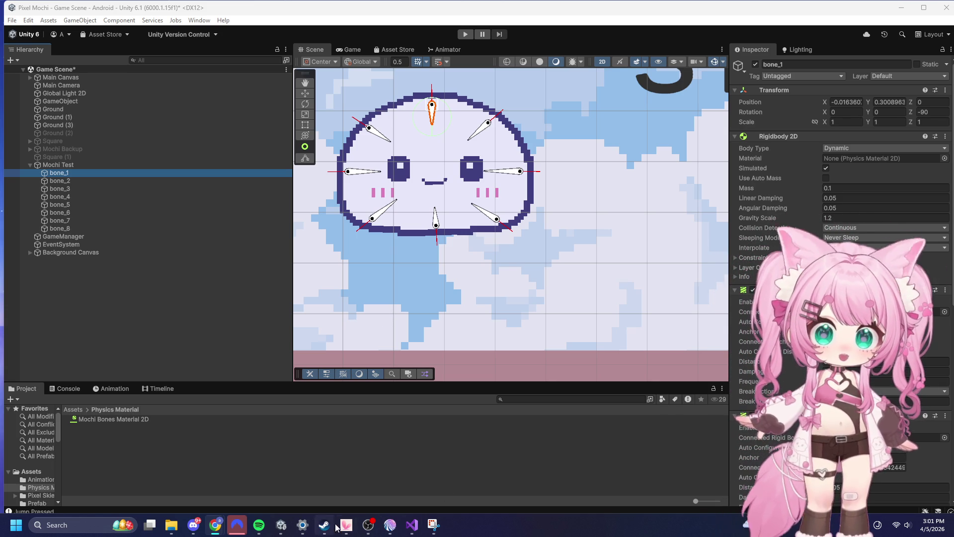
- Add 'public float maxSpeed = 5f;' below the jumpForce field in MochiController
left_click(412, 529)
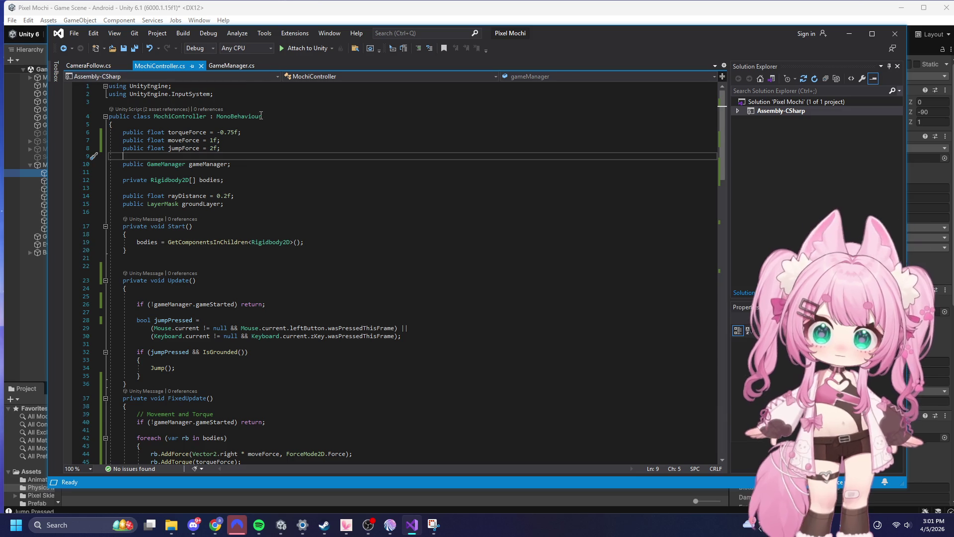
key("Return")
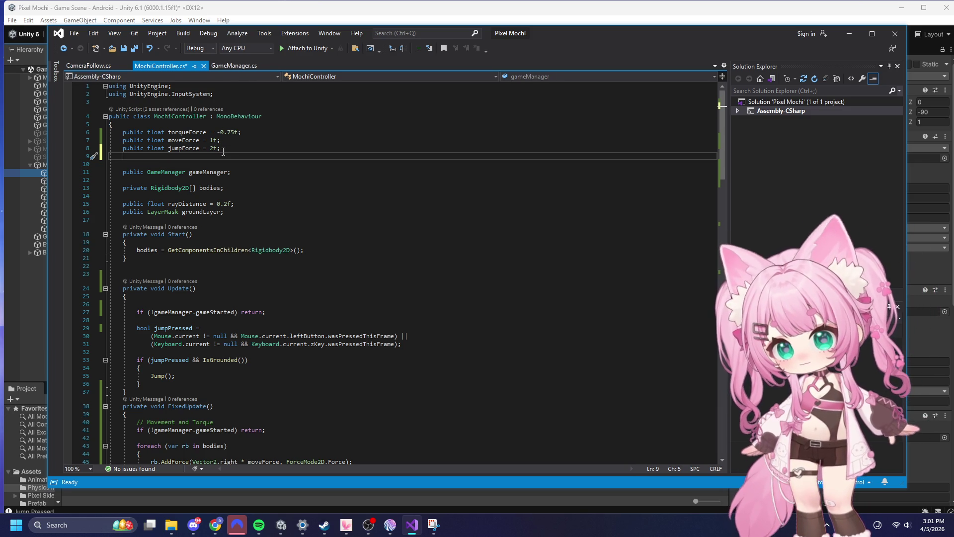
type("public float maxsp")
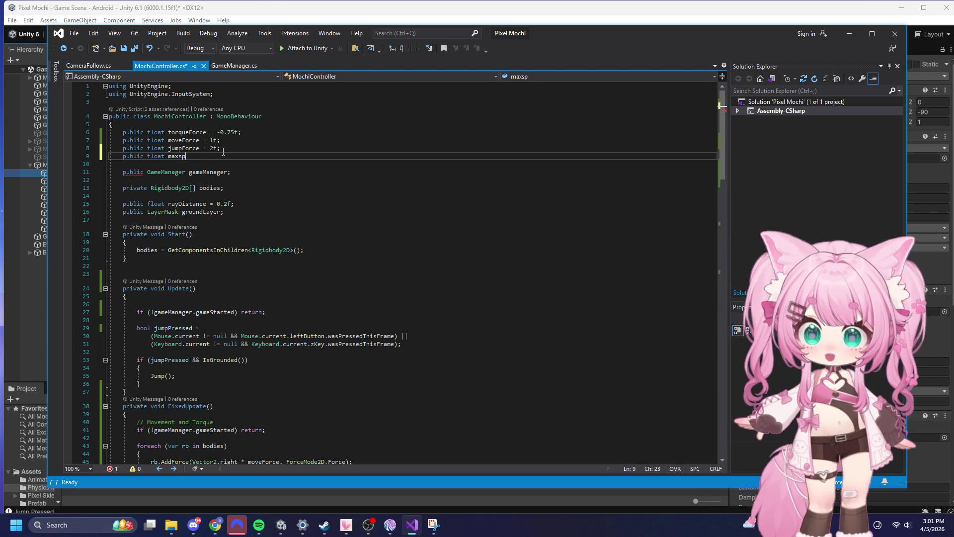
key("Down")
key("Up")
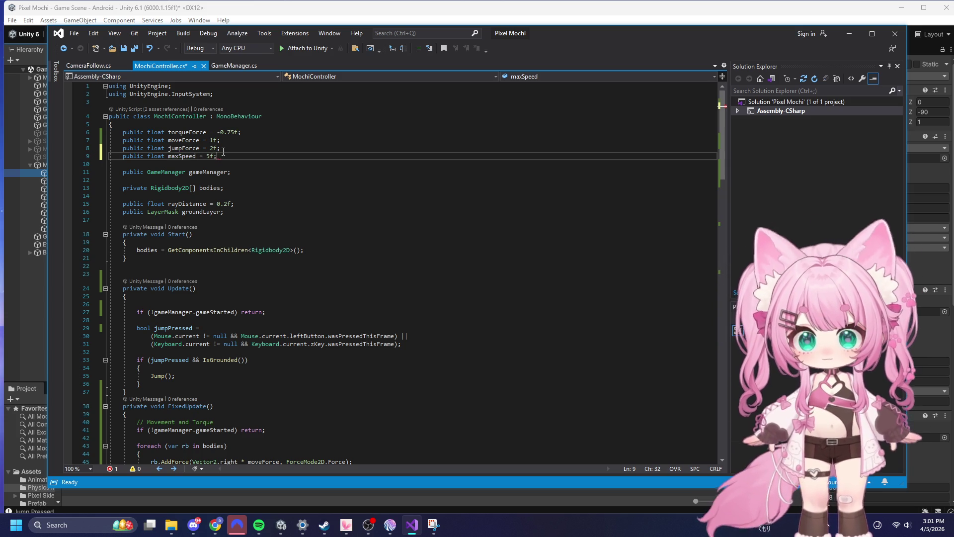
left_click(290, 220)
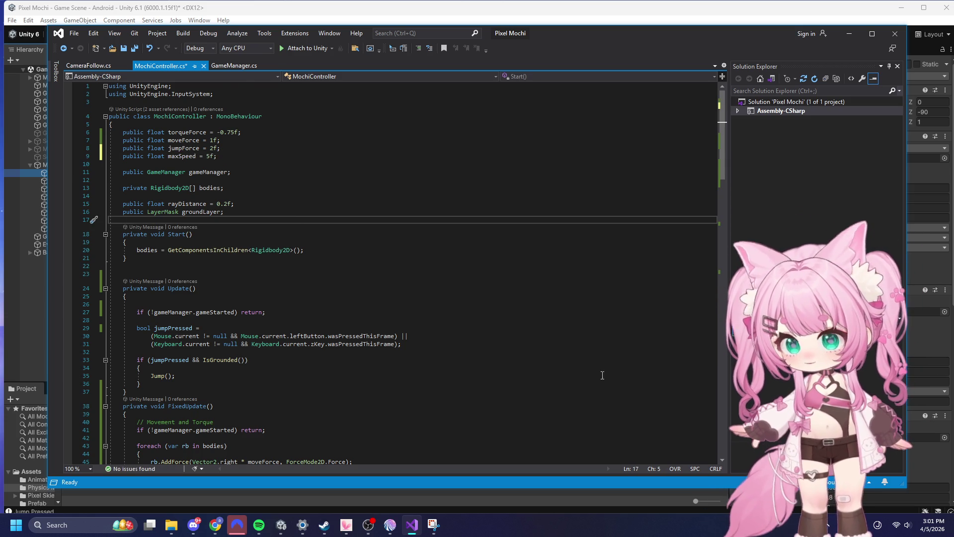
scroll(446, 260, "down", 2)
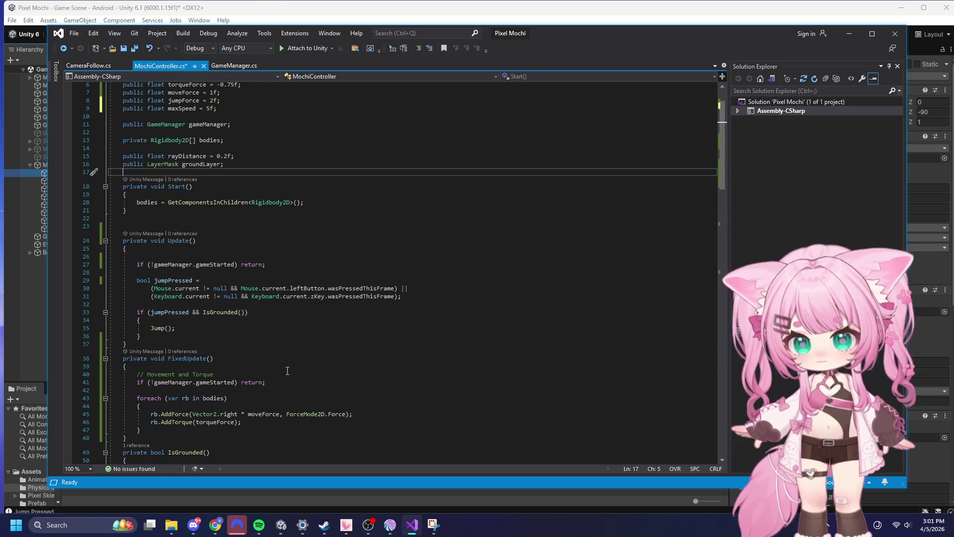
- Wrap the AddForce call in FixedUpdate with 'if(rb.linearVelocityX < maxSpeed)' and indent it
scroll(165, 288, "down", 5)
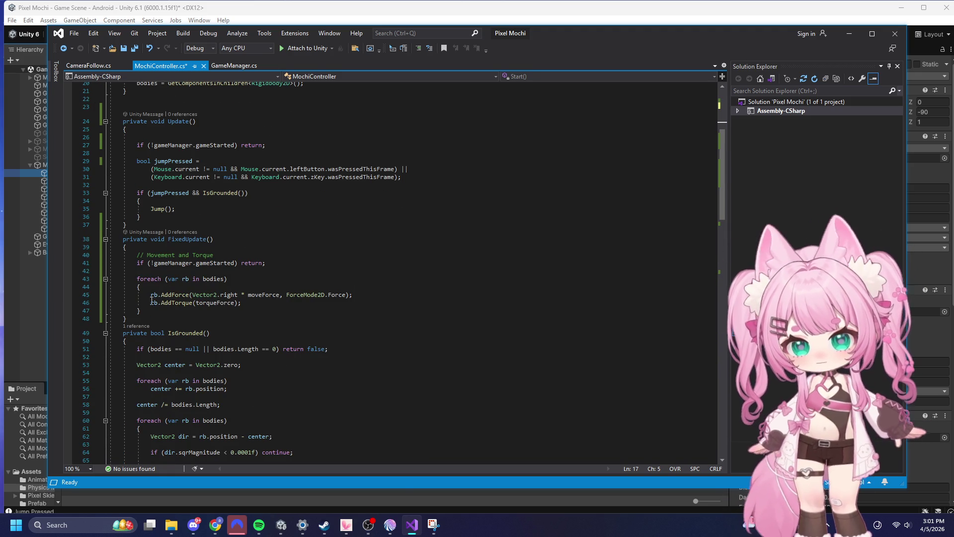
left_click(152, 302)
key("Return")
key("Up")
key("Up")
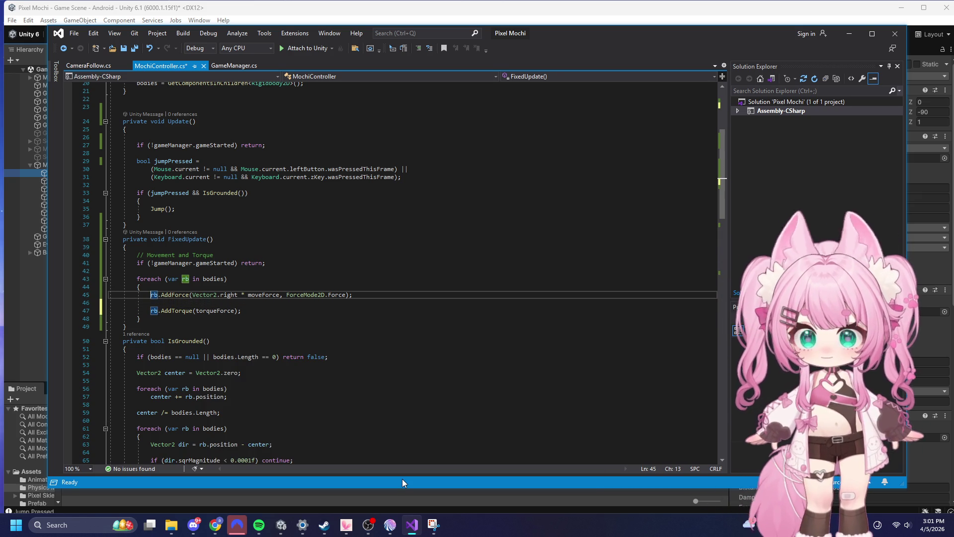
key("Return")
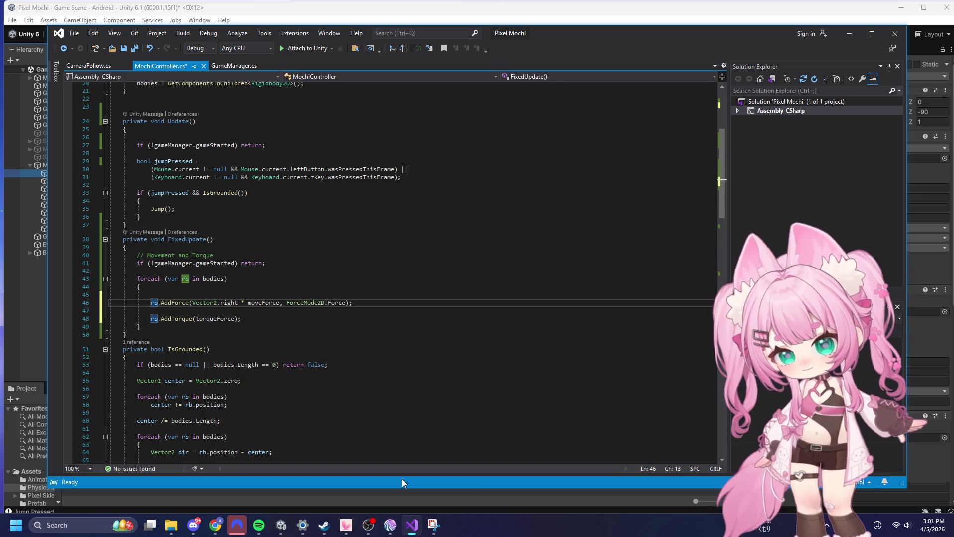
key("Up")
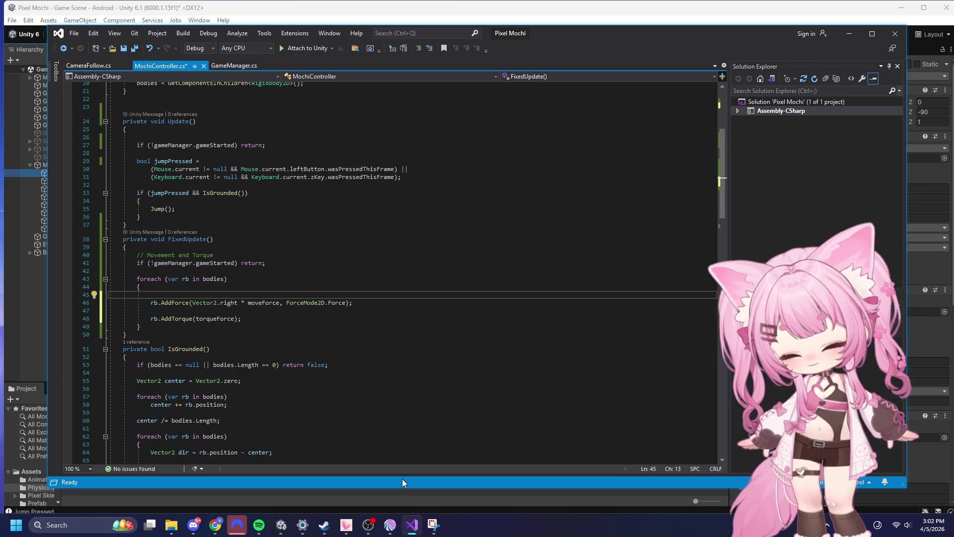
type("if")
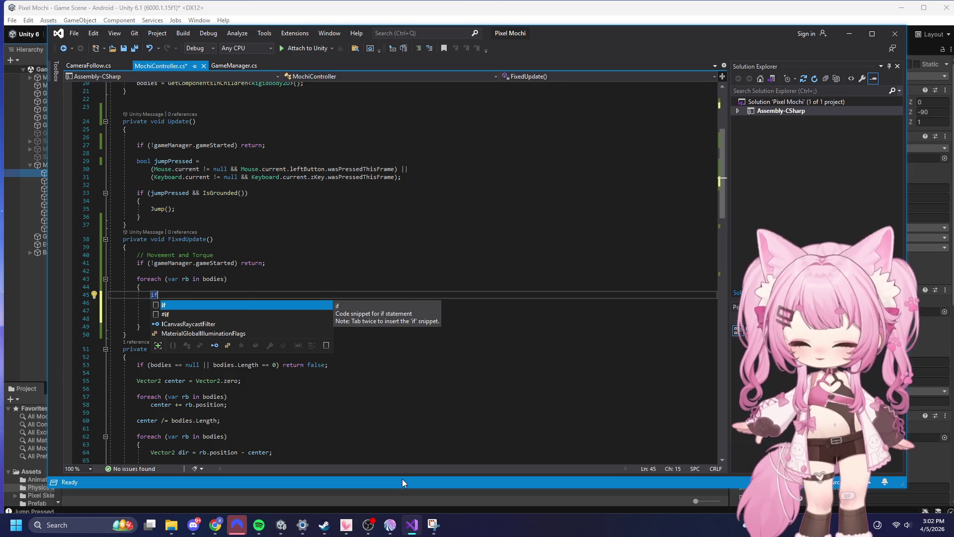
type("()")
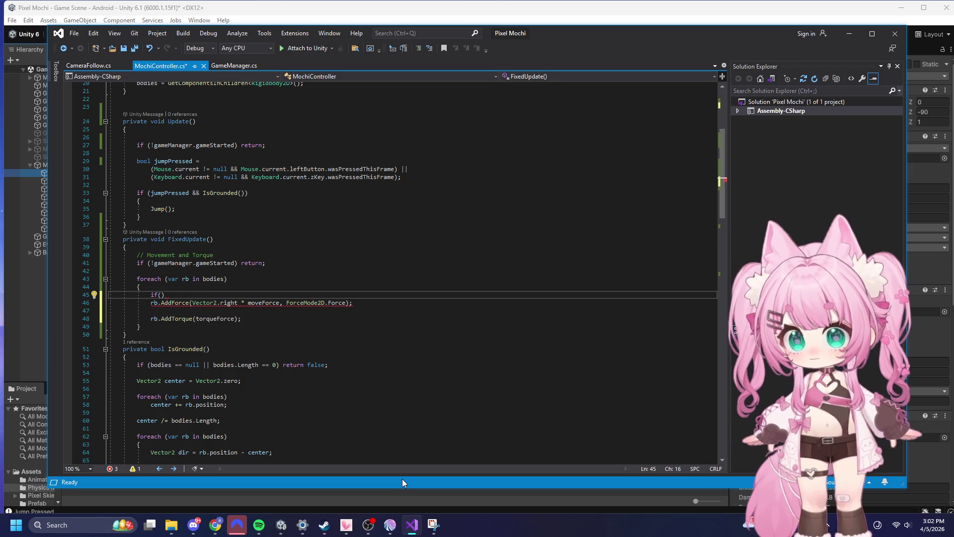
type("rb.")
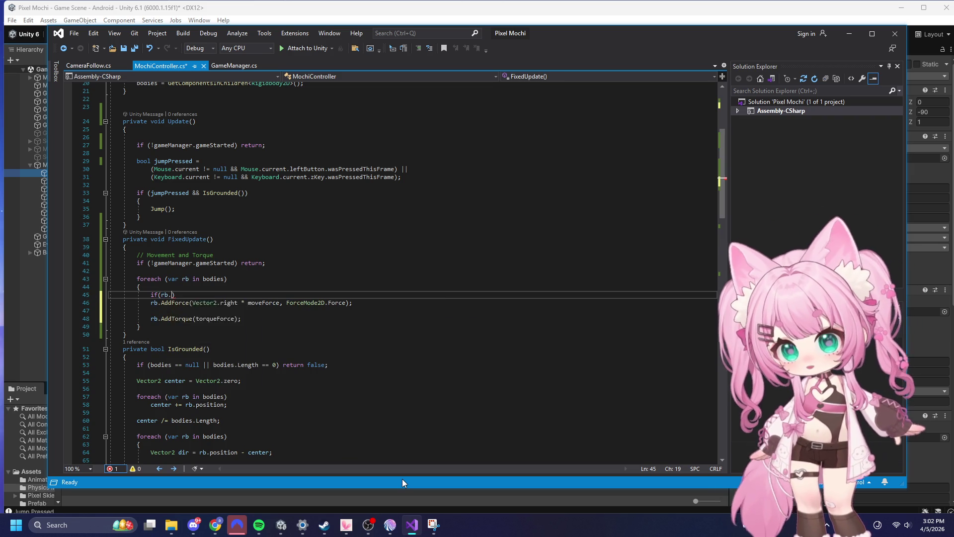
type("lin")
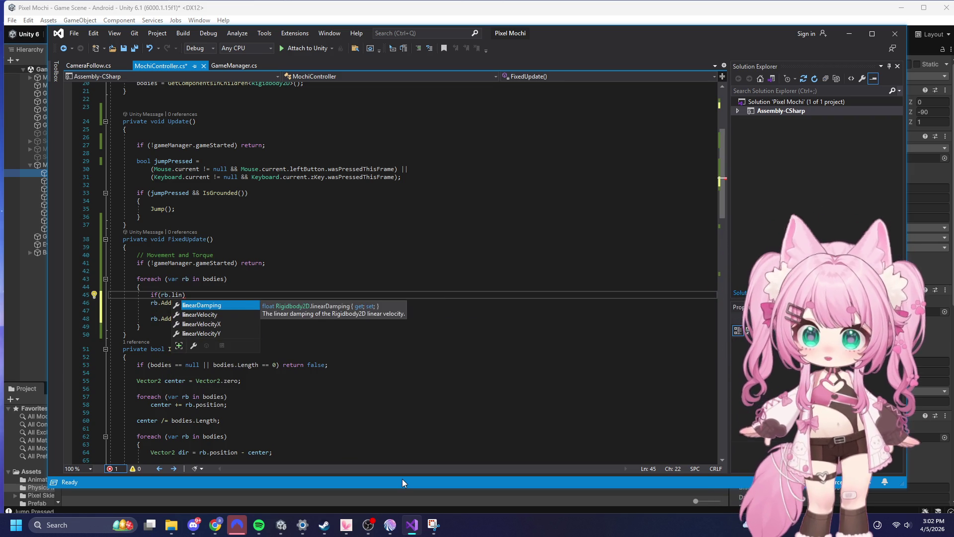
key("Down")
key("Down")
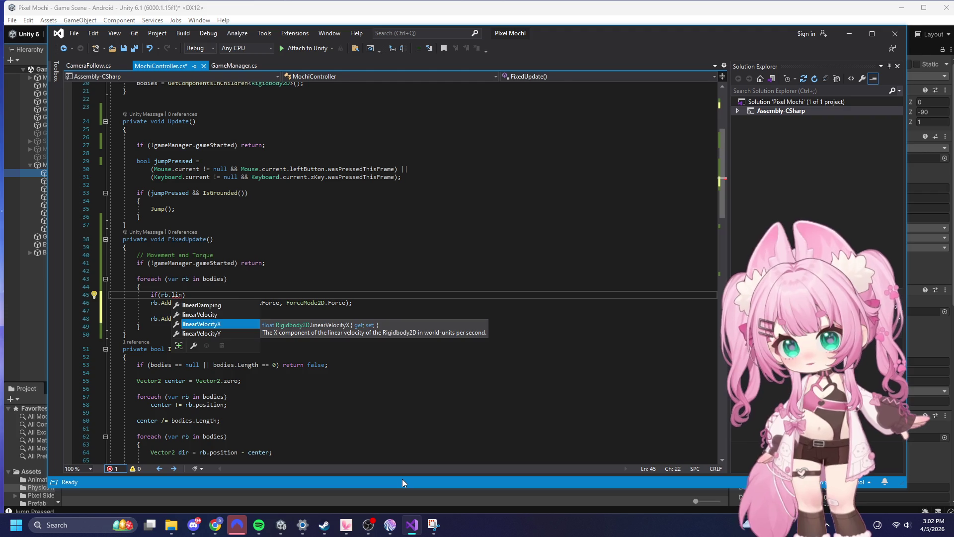
key("Tab")
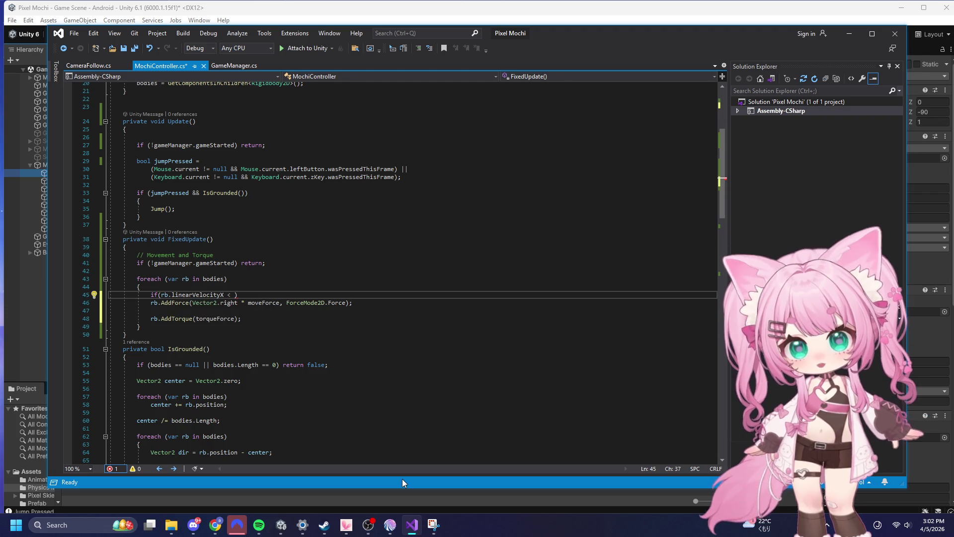
type("max")
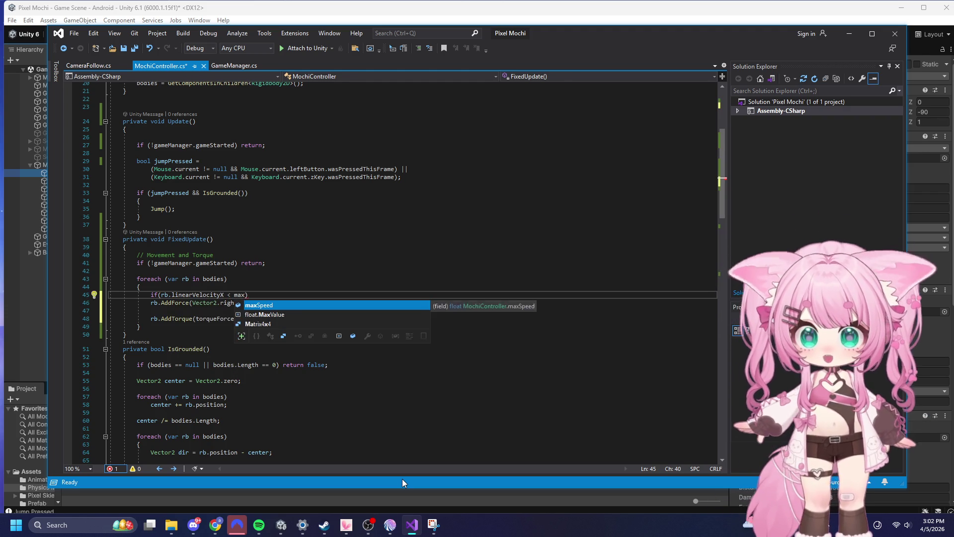
key("Tab")
key("Down")
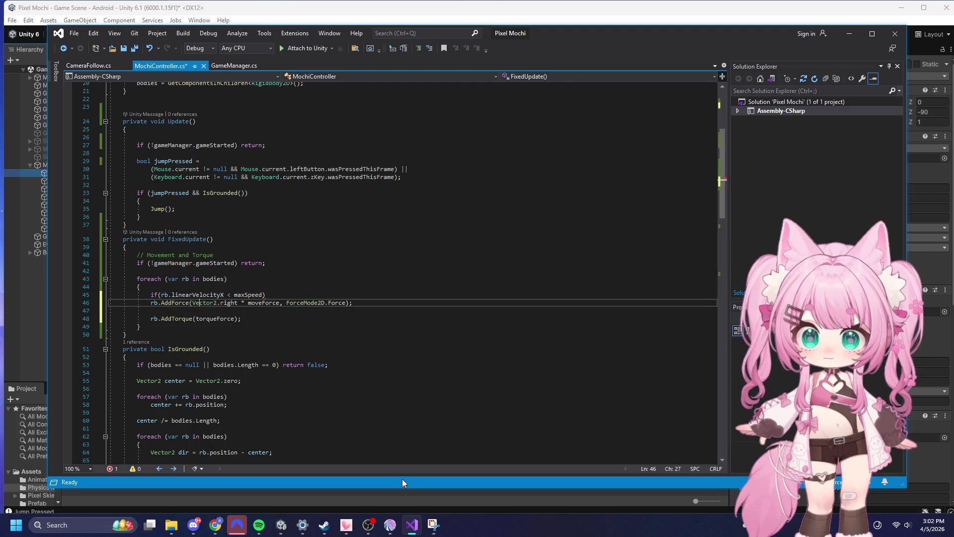
key("Tab")
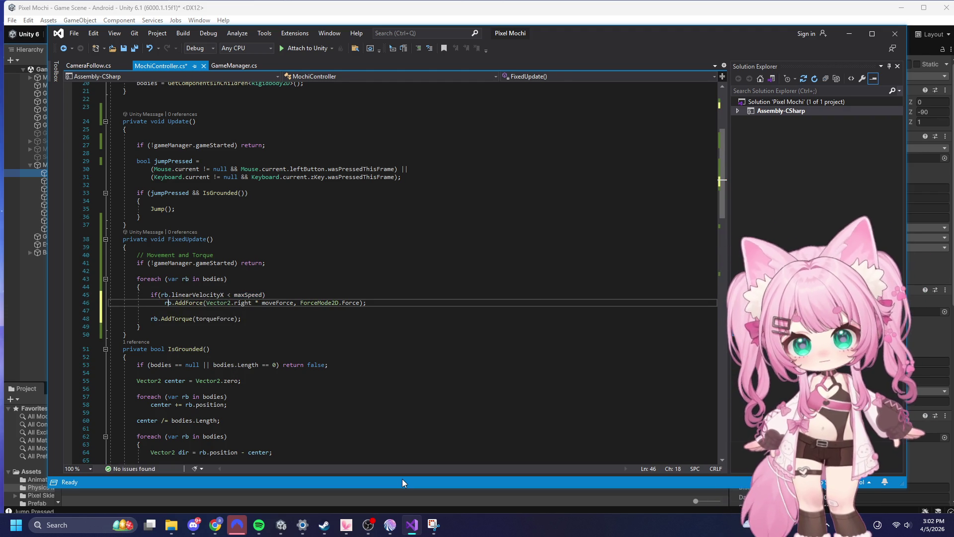
- Save all files and minimize Visual Studio to get back to Unity
left_click(149, 200)
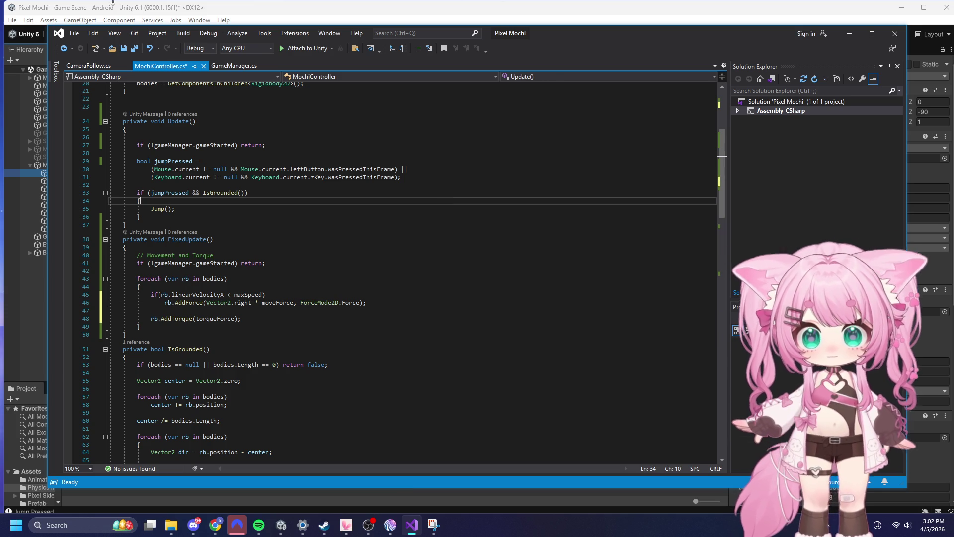
left_click(74, 32)
left_click(92, 150)
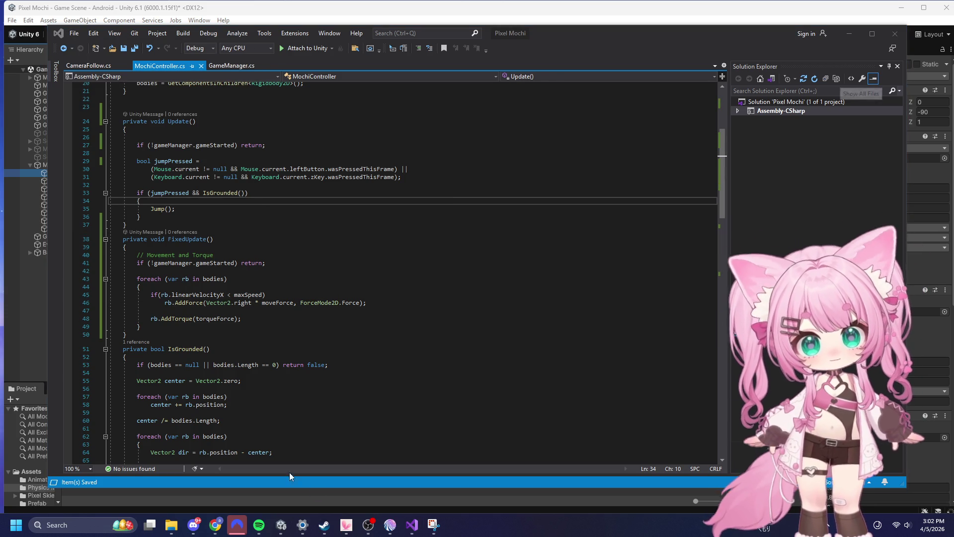
left_click_drag(300, 302, 358, 302)
left_click(140, 327)
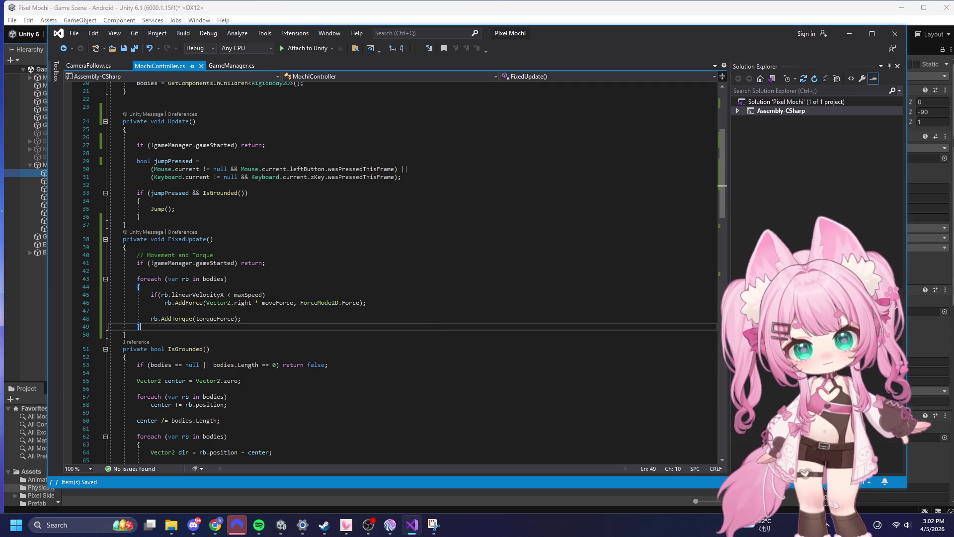
left_click(859, 30)
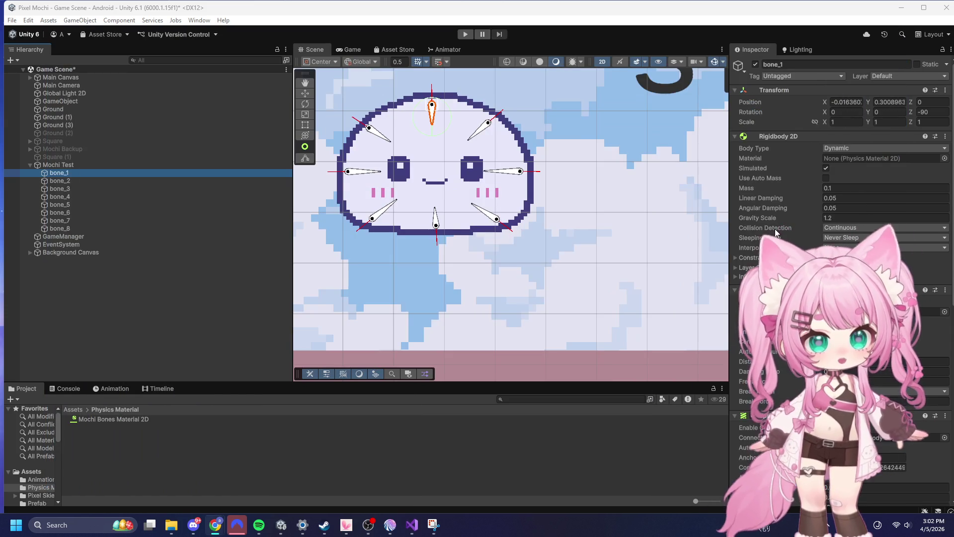
left_click(462, 35)
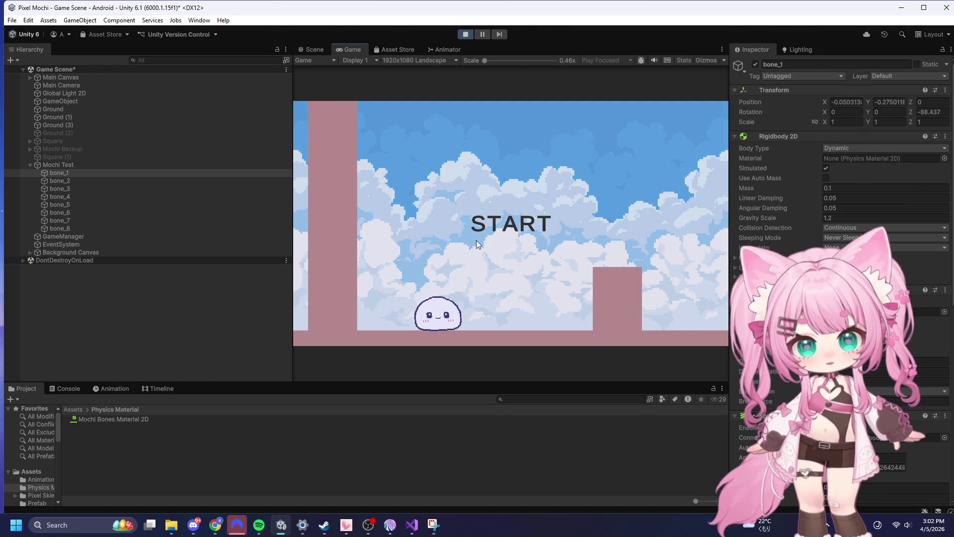
left_click(499, 200)
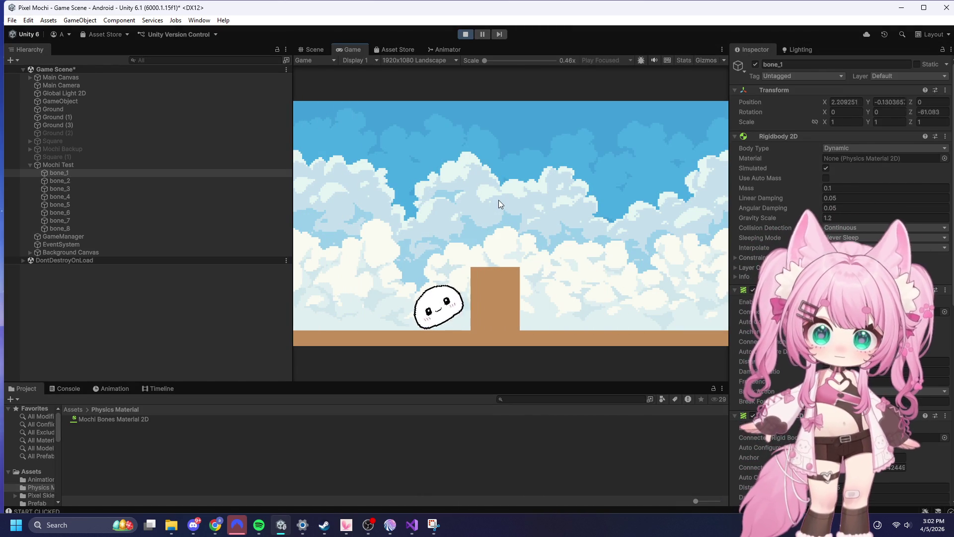
left_click(437, 275)
left_click(439, 273)
left_click(459, 255)
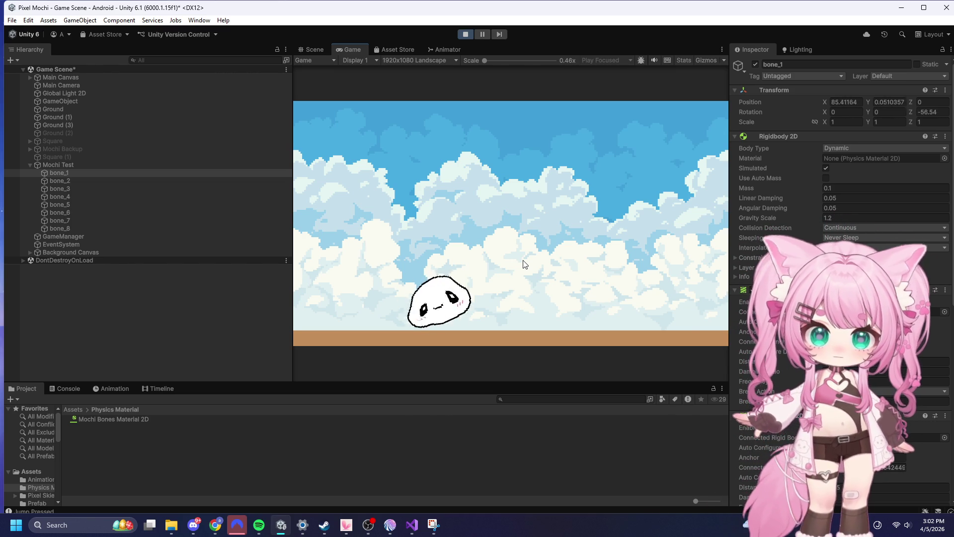
left_click(468, 33)
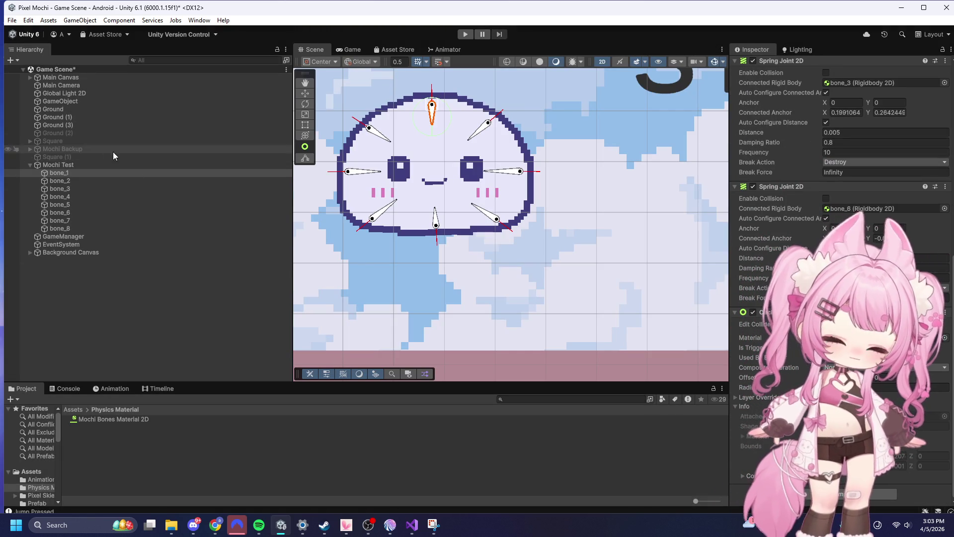
- With Mochi Test selected, replay the game, make Mochi jump, then exit Play mode
left_click(58, 165)
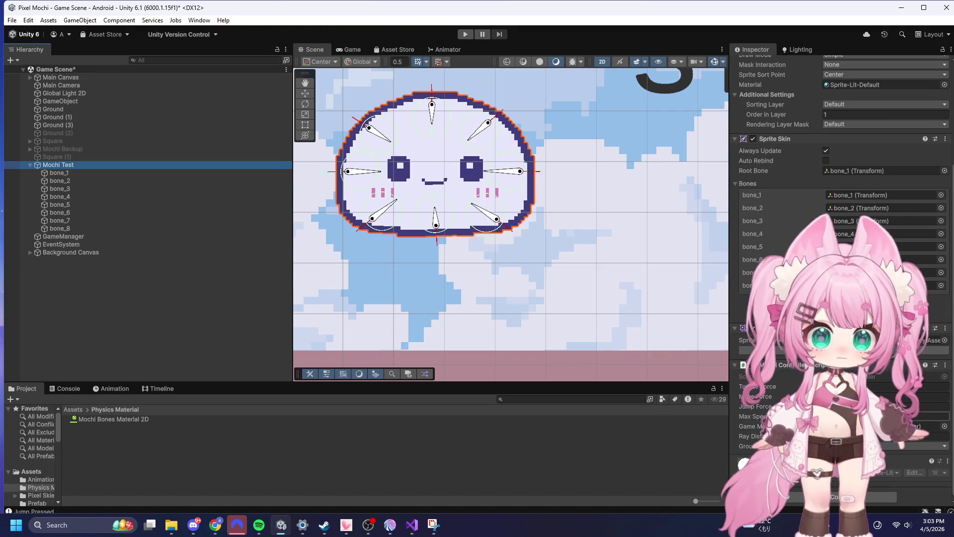
left_click(885, 416)
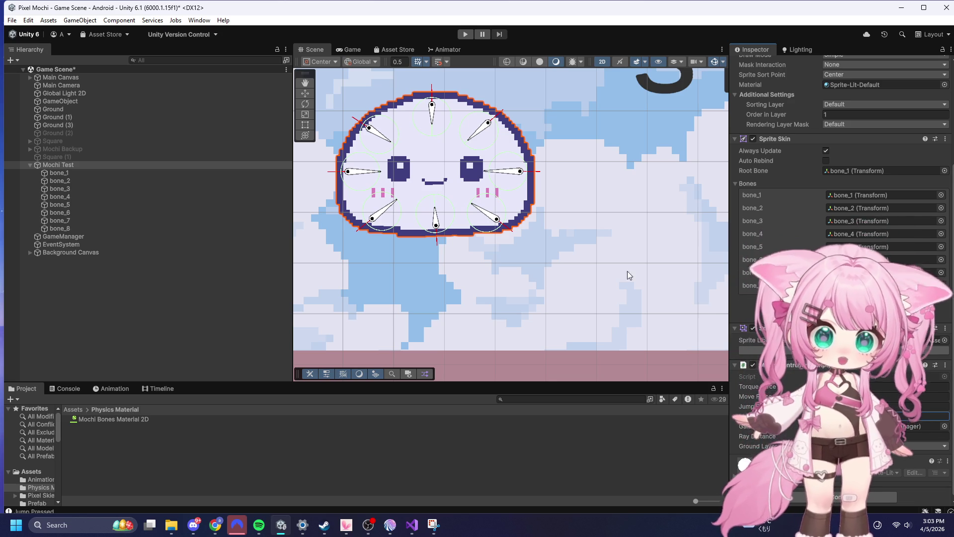
left_click(471, 33)
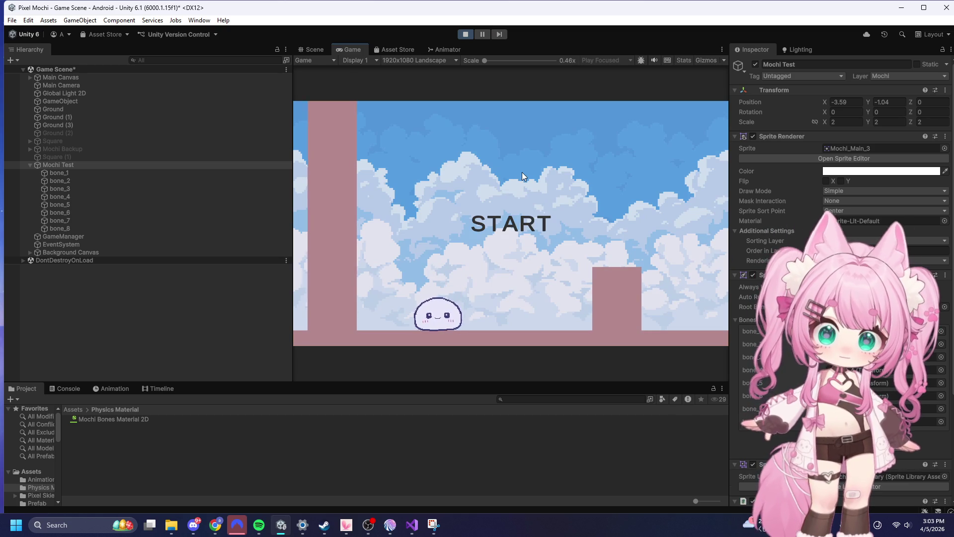
left_click(516, 224)
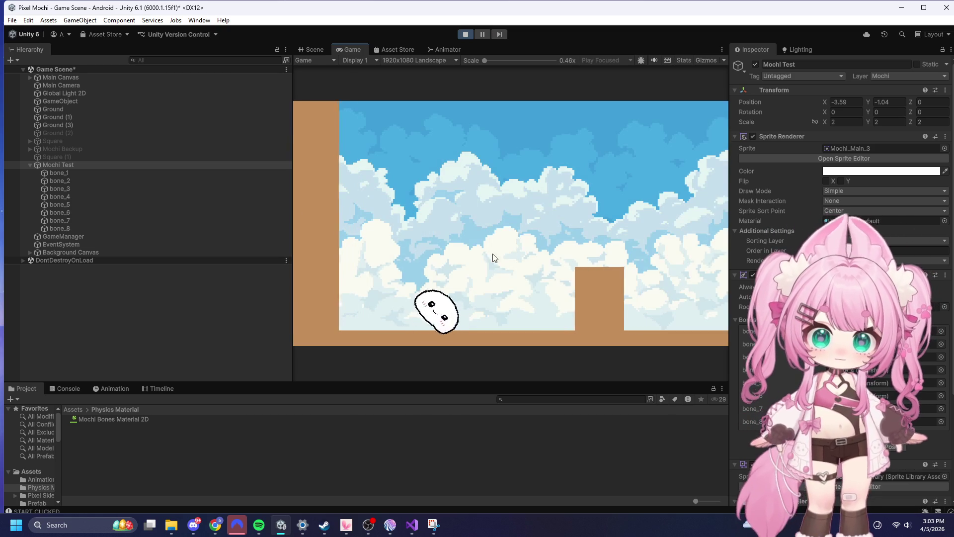
left_click(436, 268)
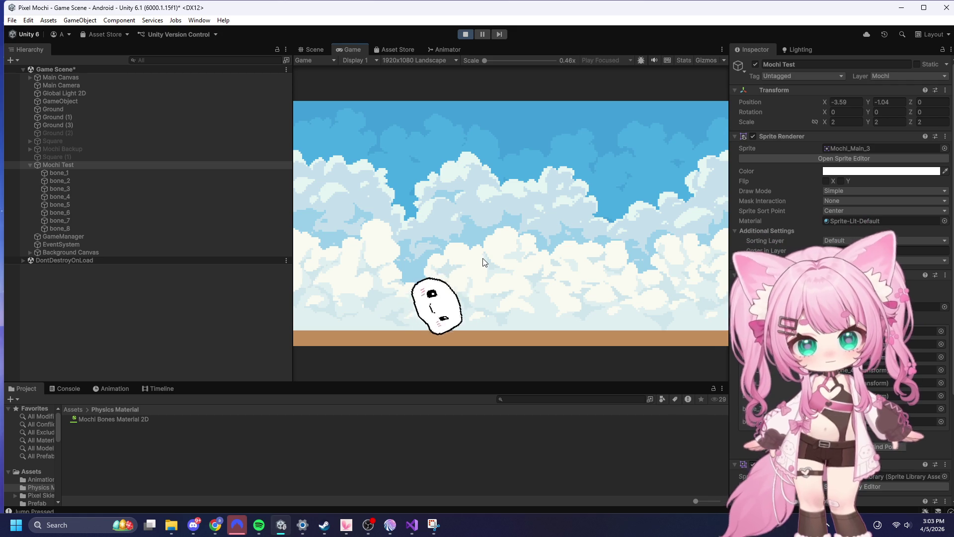
left_click(464, 34)
scroll(823, 370, "down", 1)
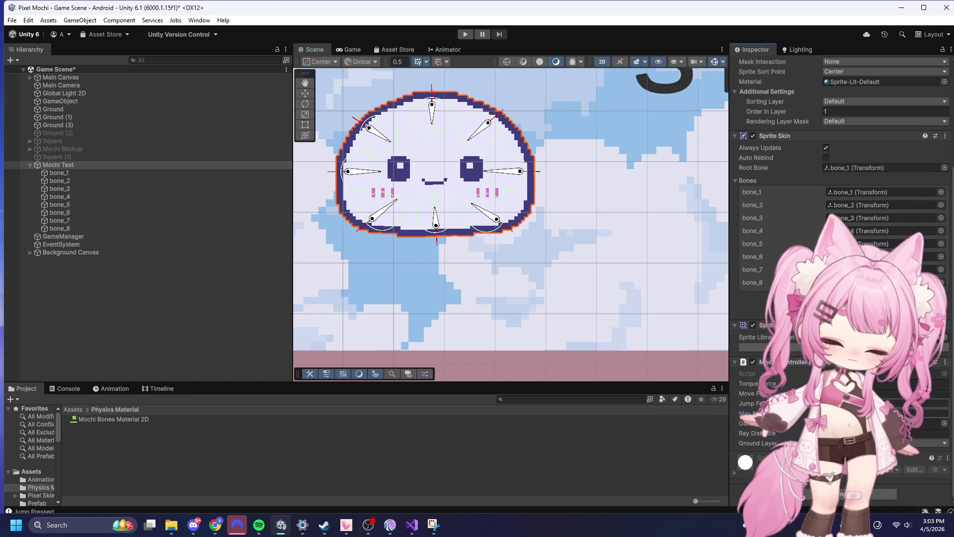
left_click(885, 412)
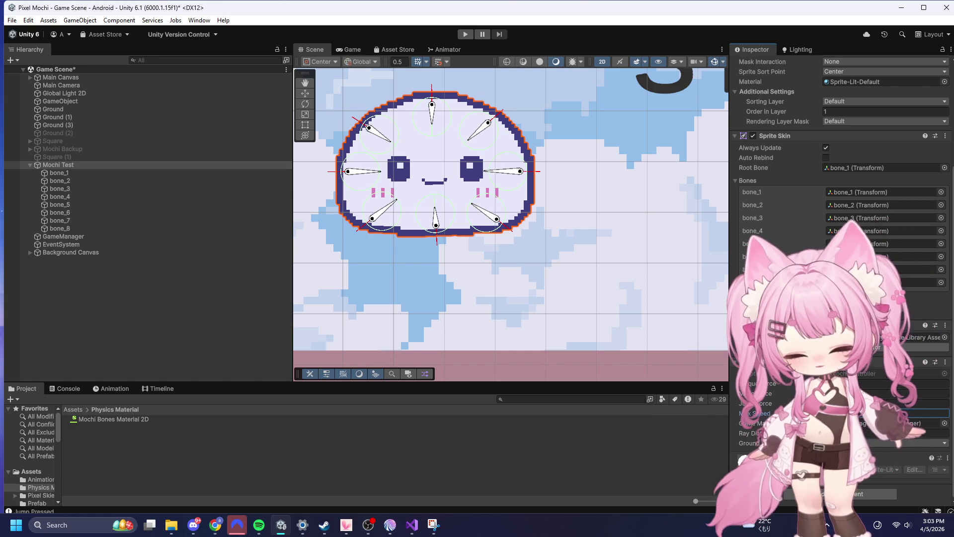
left_click(465, 34)
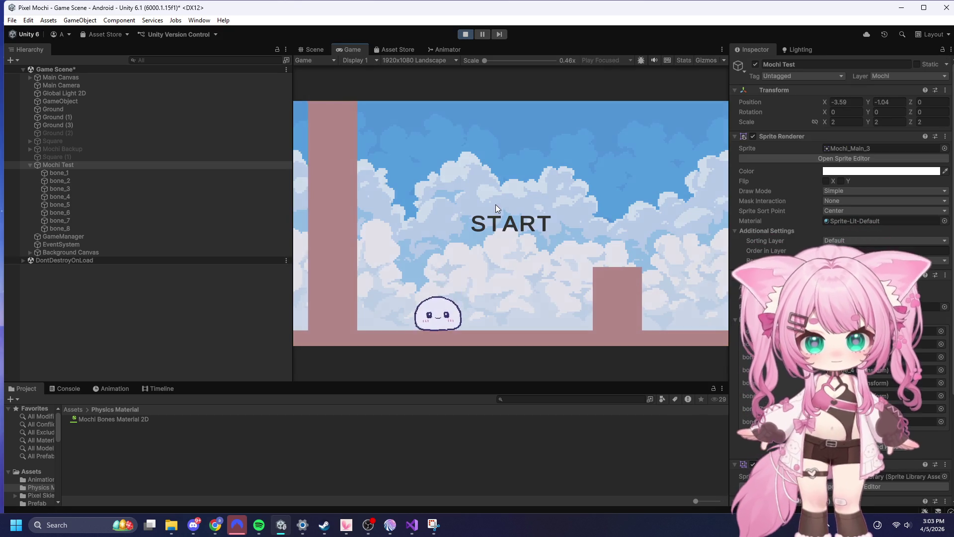
left_click(496, 204)
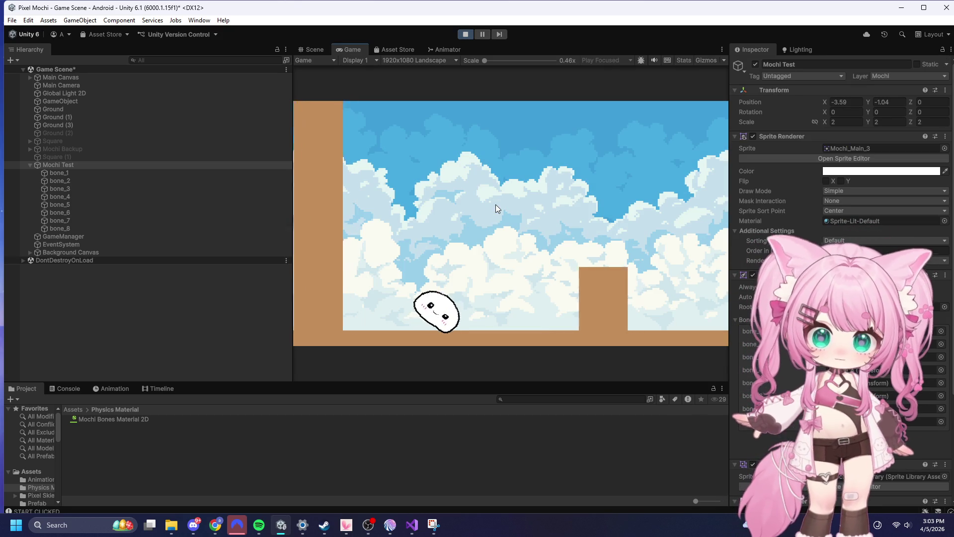
left_click(470, 223)
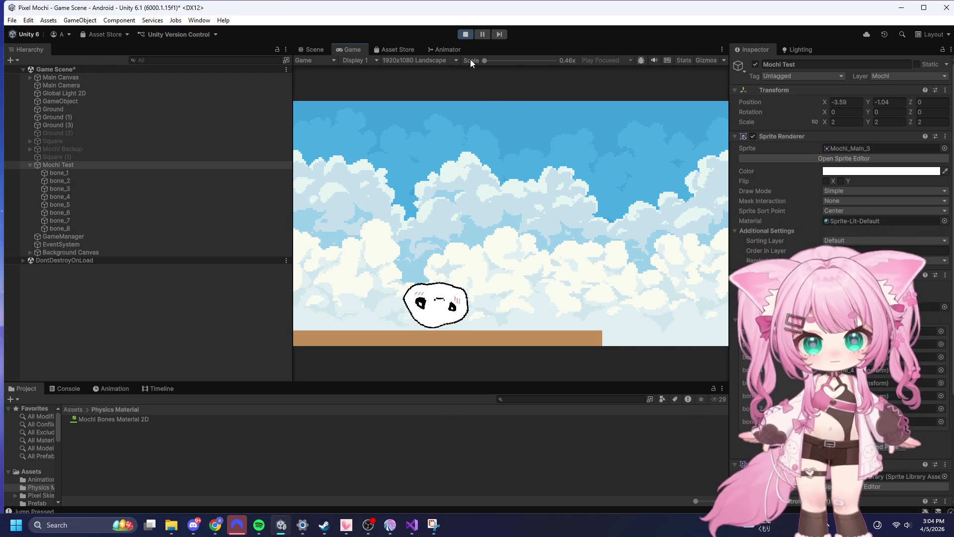
left_click(469, 35)
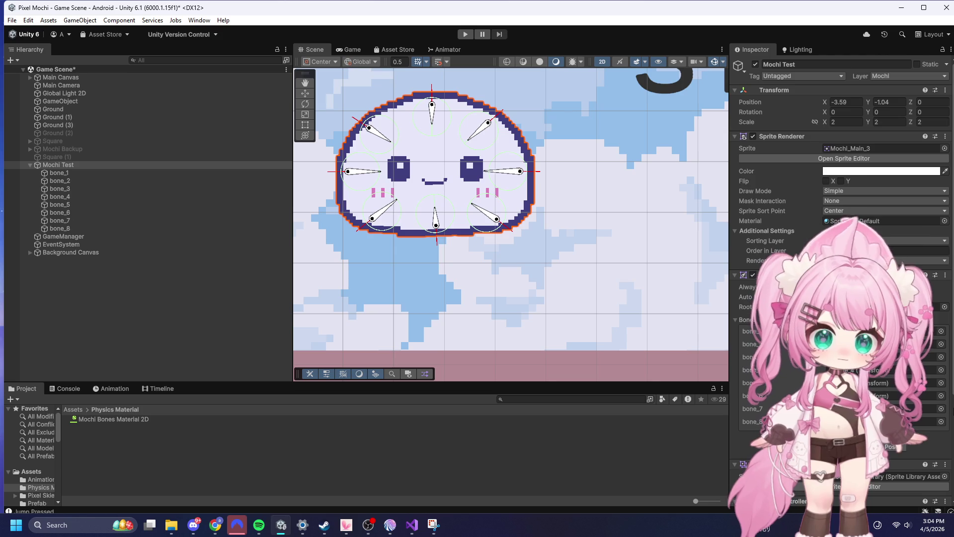
scroll(839, 249, "down", 5)
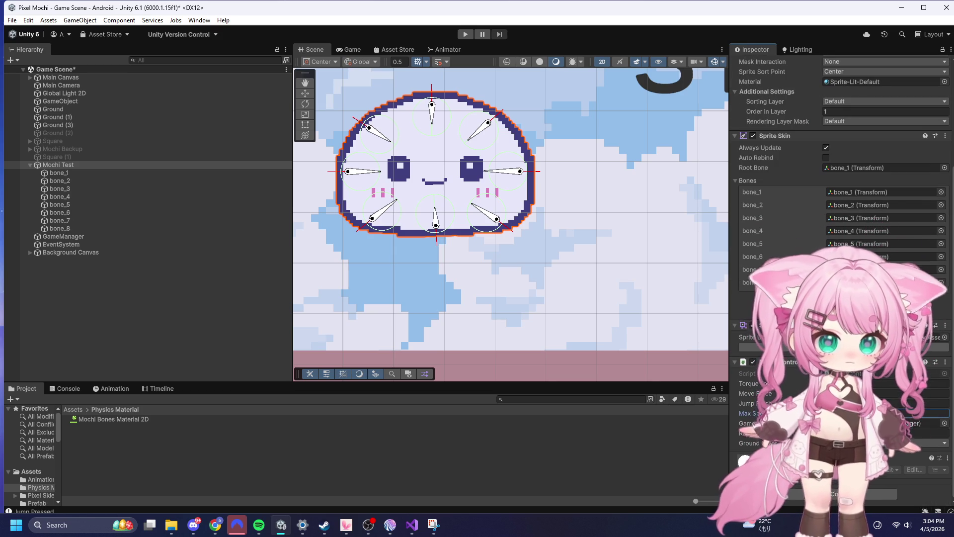
left_click(934, 412)
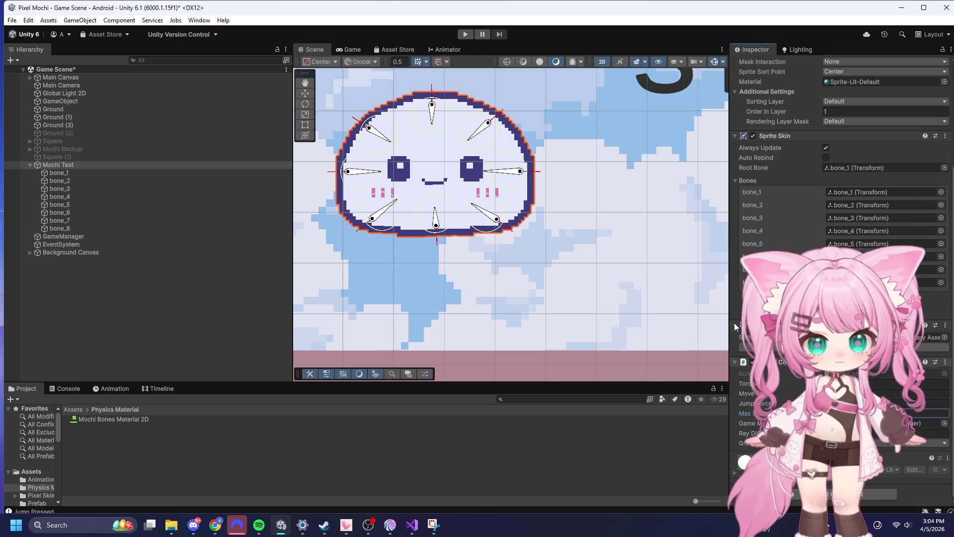
left_click(465, 34)
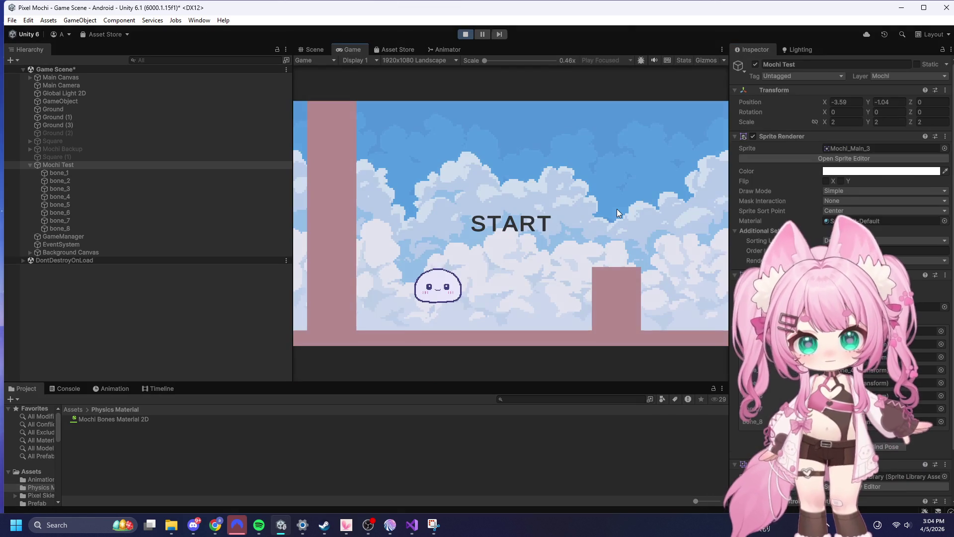
left_click(507, 206)
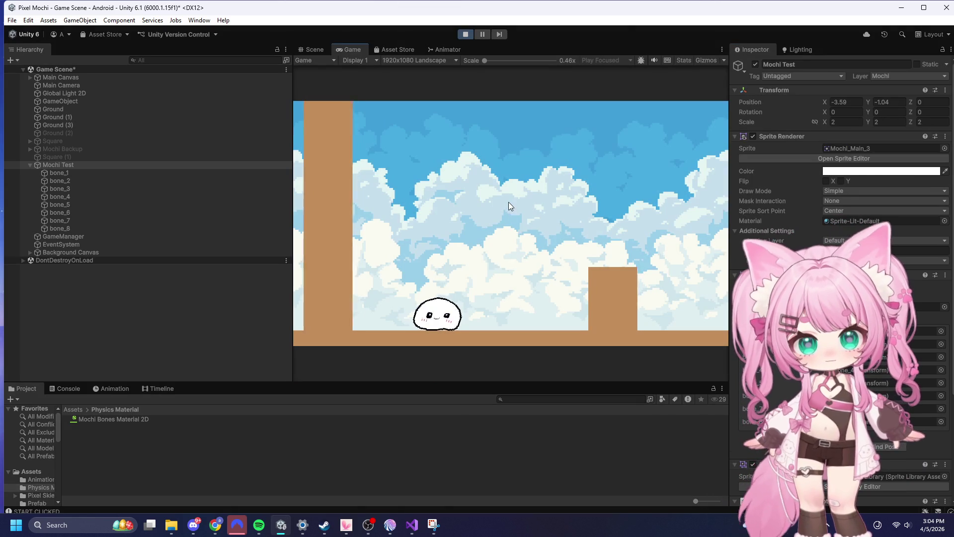
left_click(520, 228)
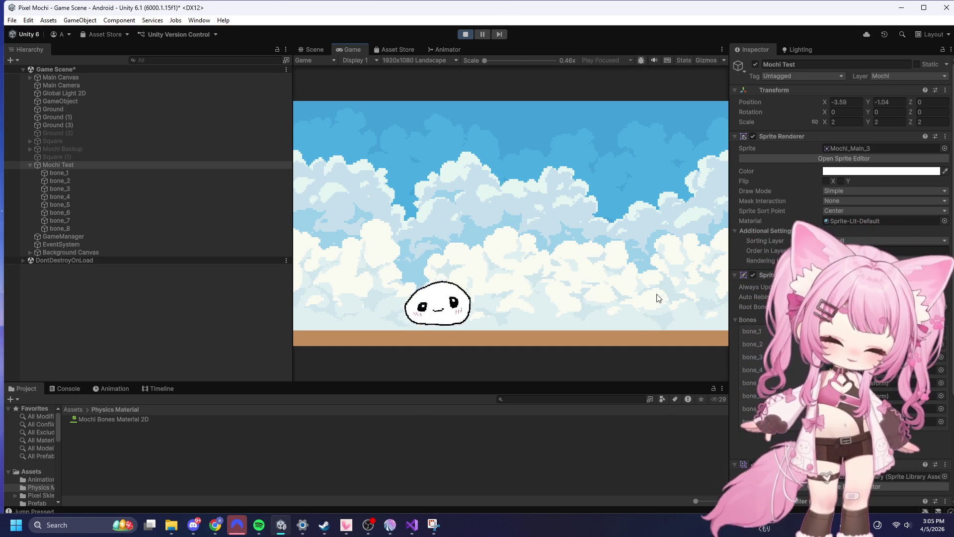
scroll(929, 375, "down", 5)
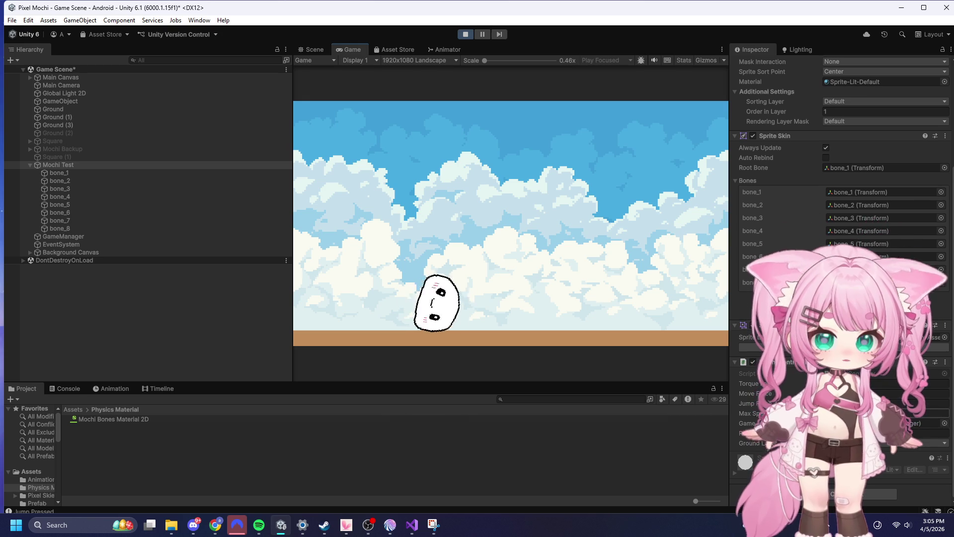
left_click(468, 31)
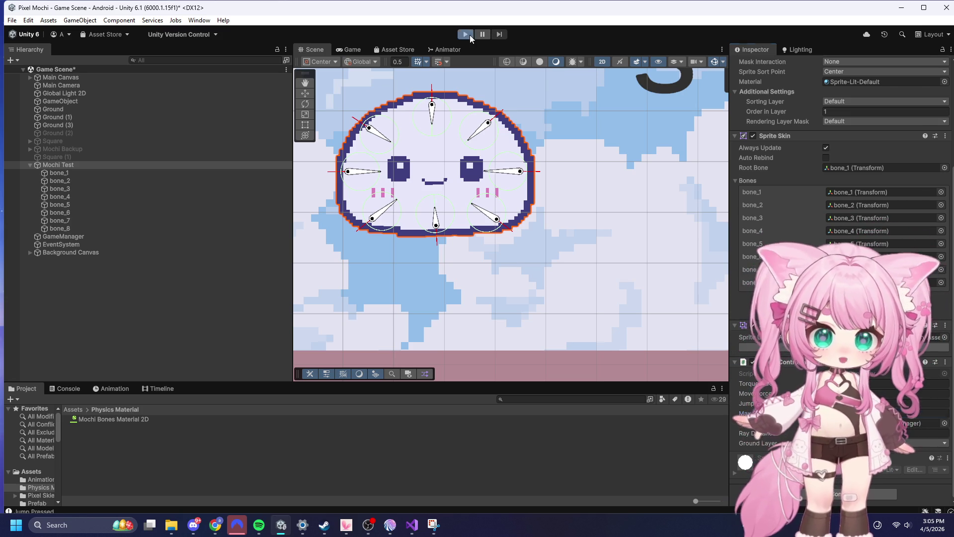
left_click(469, 35)
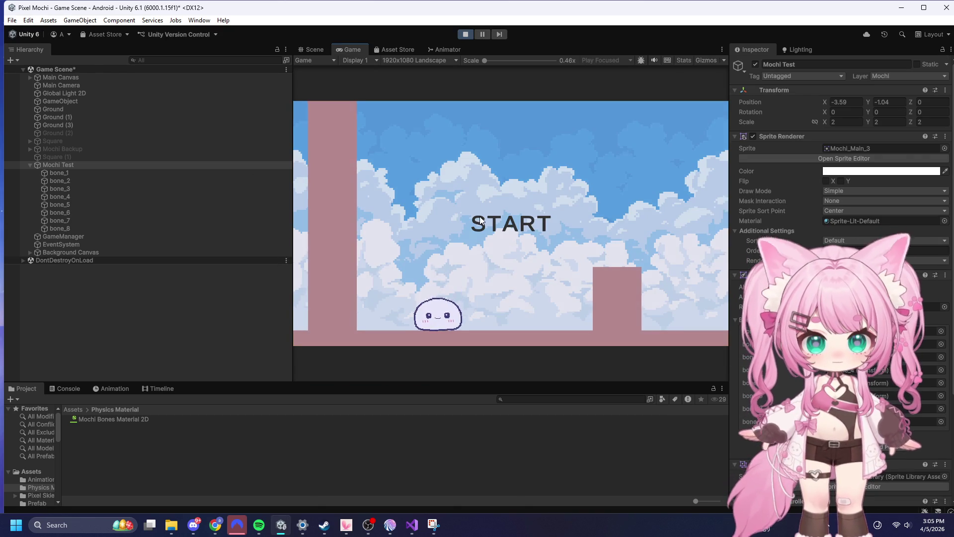
left_click(480, 220)
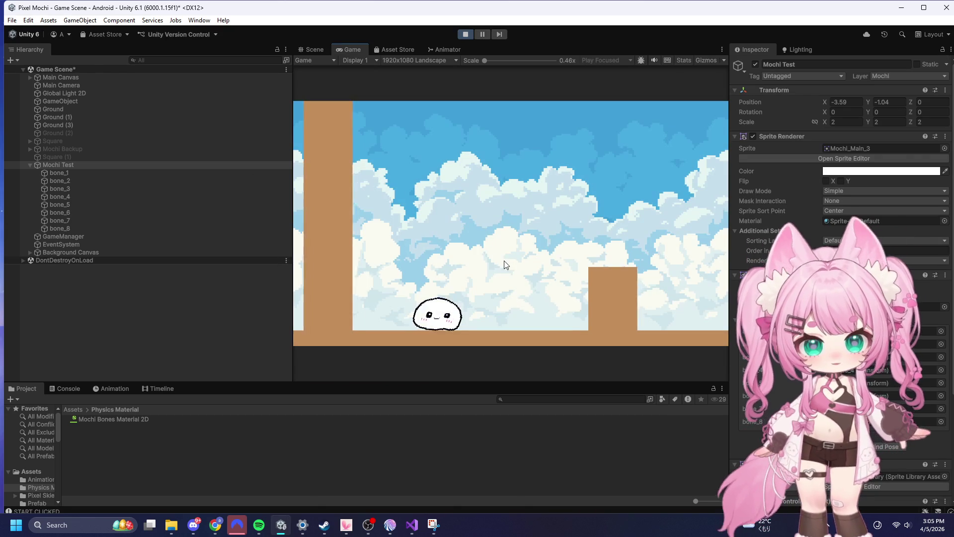
left_click(488, 239)
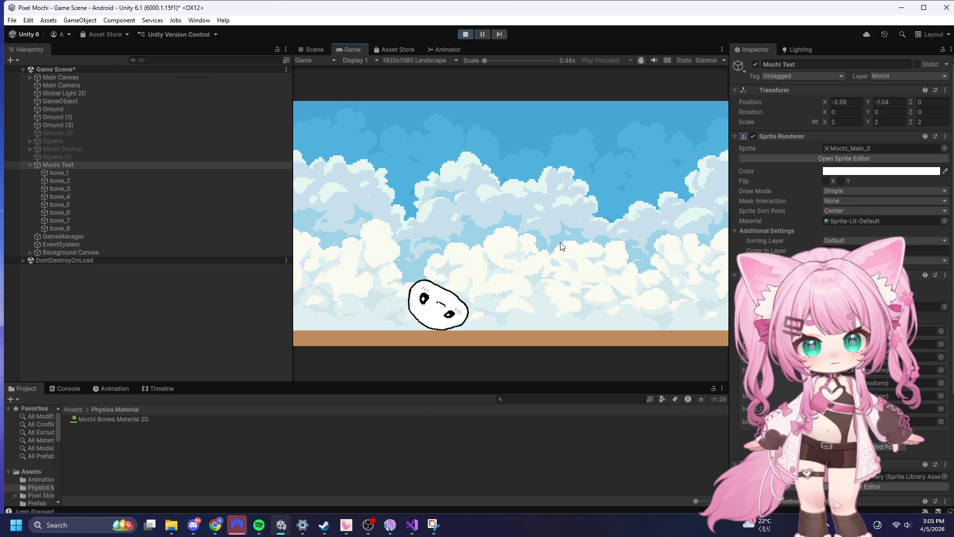
key("ctrl+p")
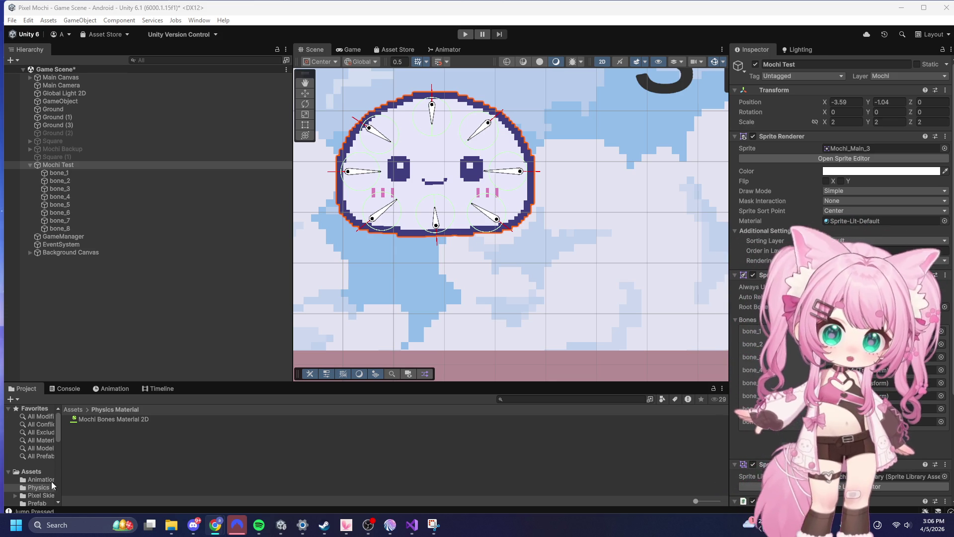
- Zoom the Scene view out to frame the whole level and sky, then open a browser window
scroll(638, 175, "down", 10)
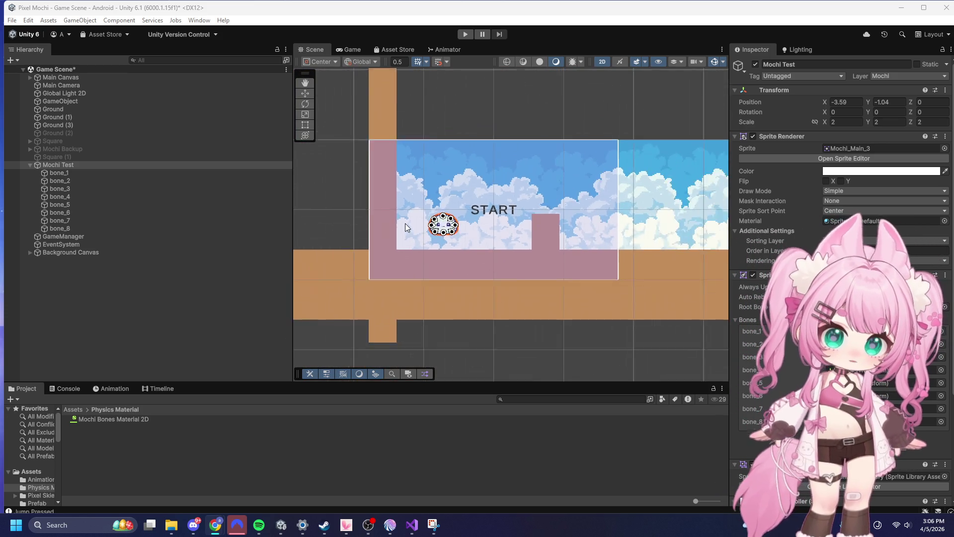
scroll(398, 196, "down", 5)
scroll(449, 208, "up", 5)
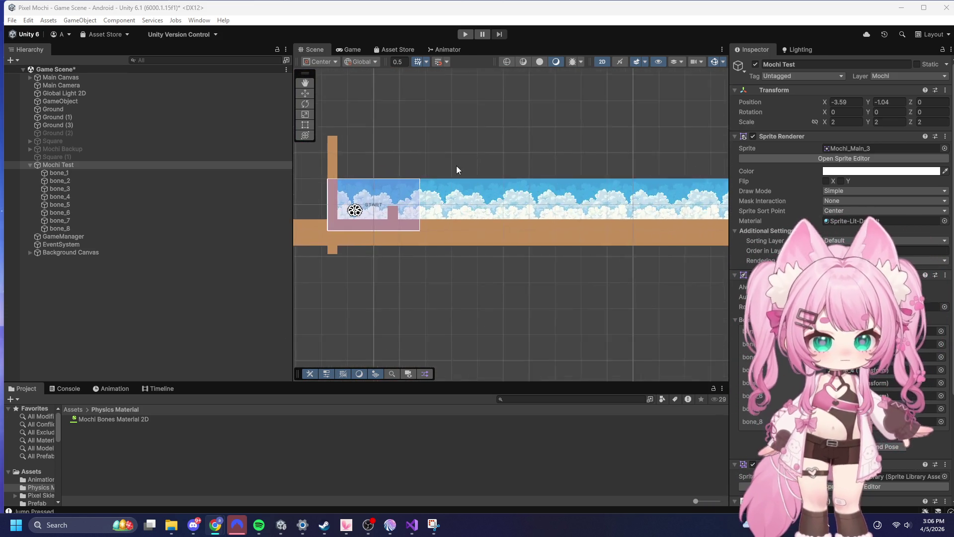
scroll(446, 214, "up", 4)
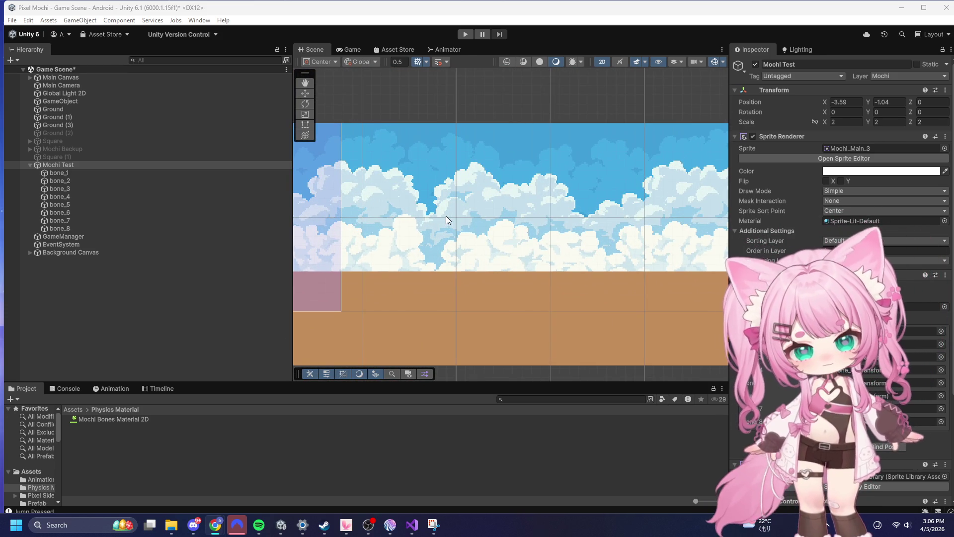
scroll(447, 213, "down", 5)
scroll(368, 222, "up", 2)
scroll(513, 252, "down", 2)
scroll(366, 206, "up", 5)
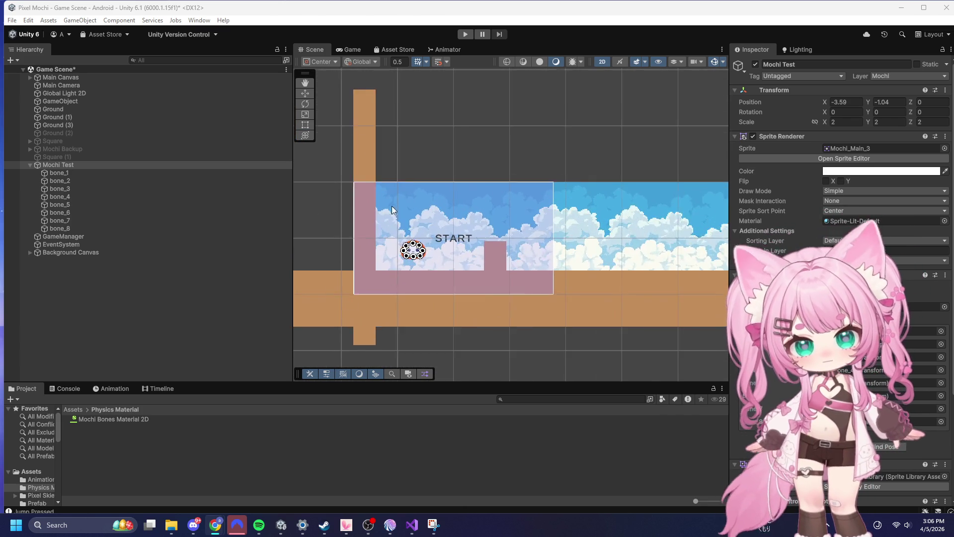
scroll(499, 237, "up", 2)
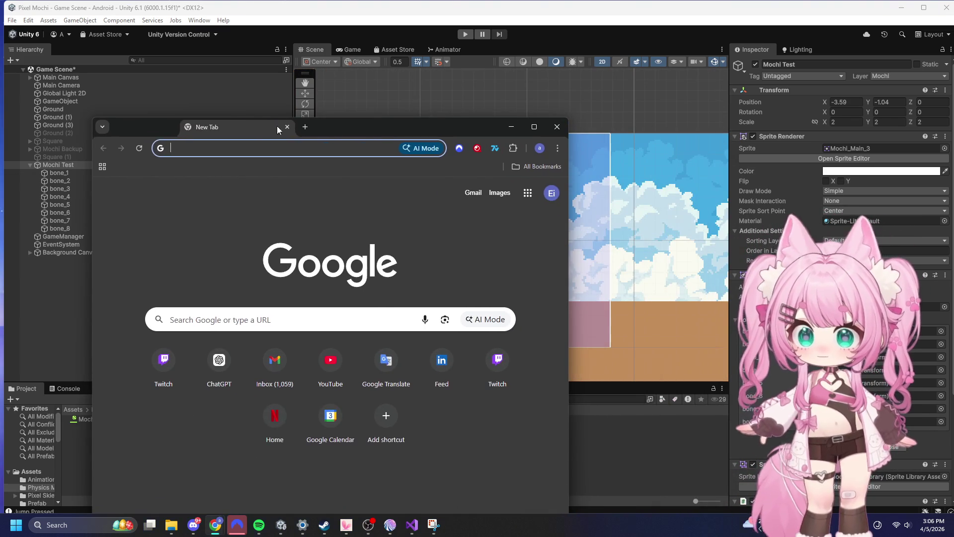
left_click(285, 151)
- Search Google for 'unity asset store' and open the Asset Store in a maximized window
type("unity ass")
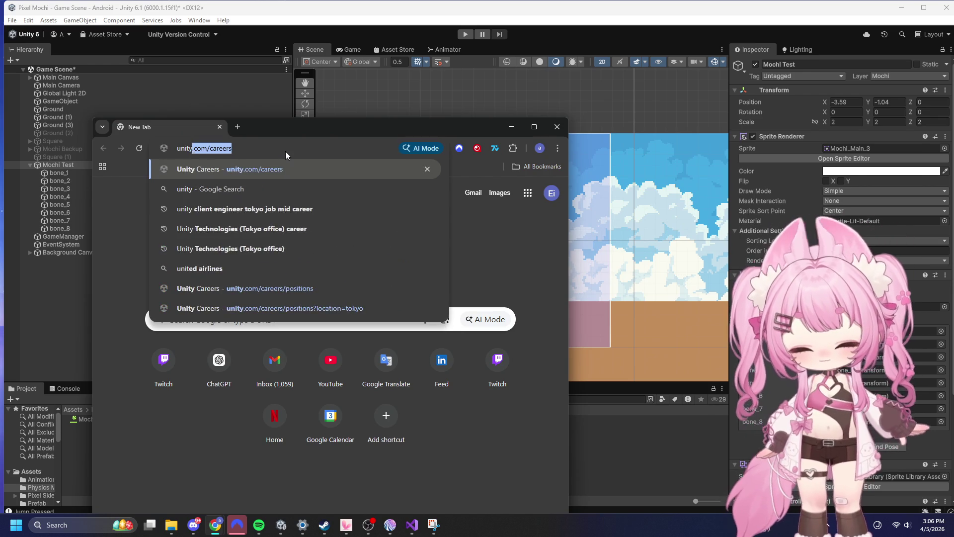
key("Return")
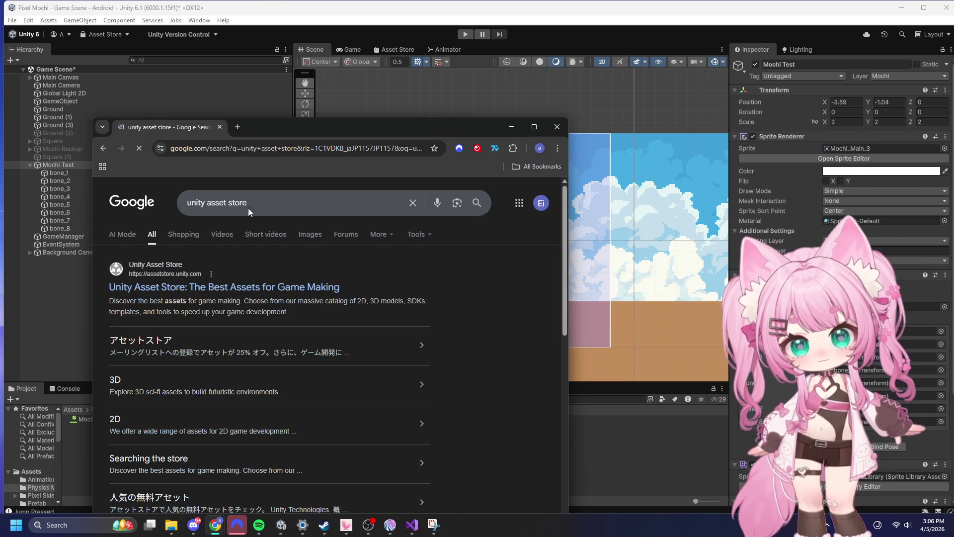
left_click(210, 288)
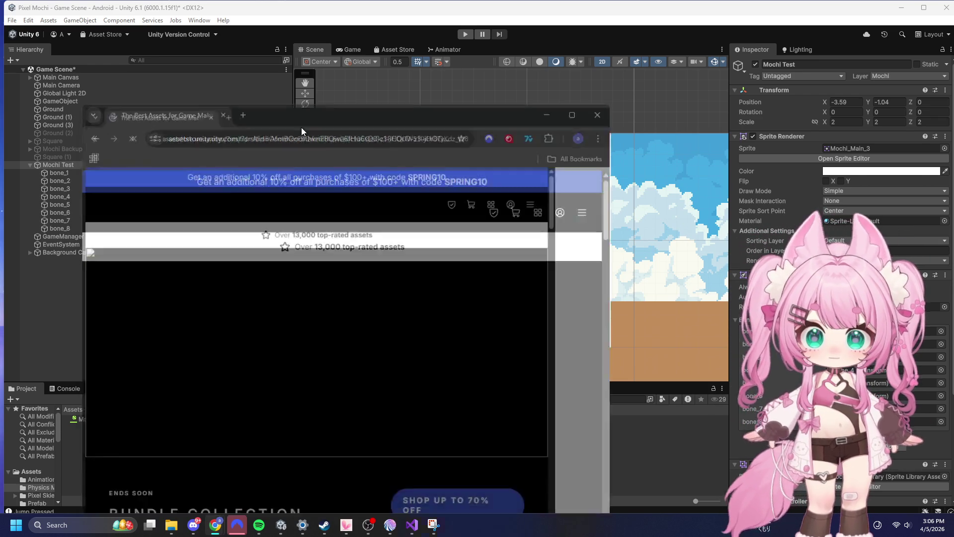
double_click(301, 127)
- Search the Asset Store for 'free pixel trees' and open the Fantasy Pixel Trees page
mouse_move(389, 125)
left_click(387, 92)
type("po")
key("BackSpace")
key("BackSpace")
type("ree pixel tree")
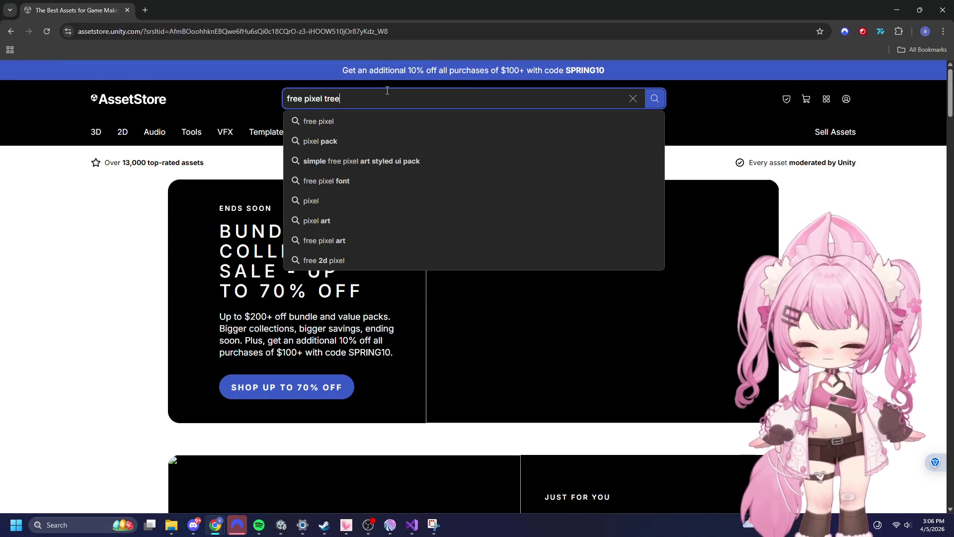
type("s")
key("Return")
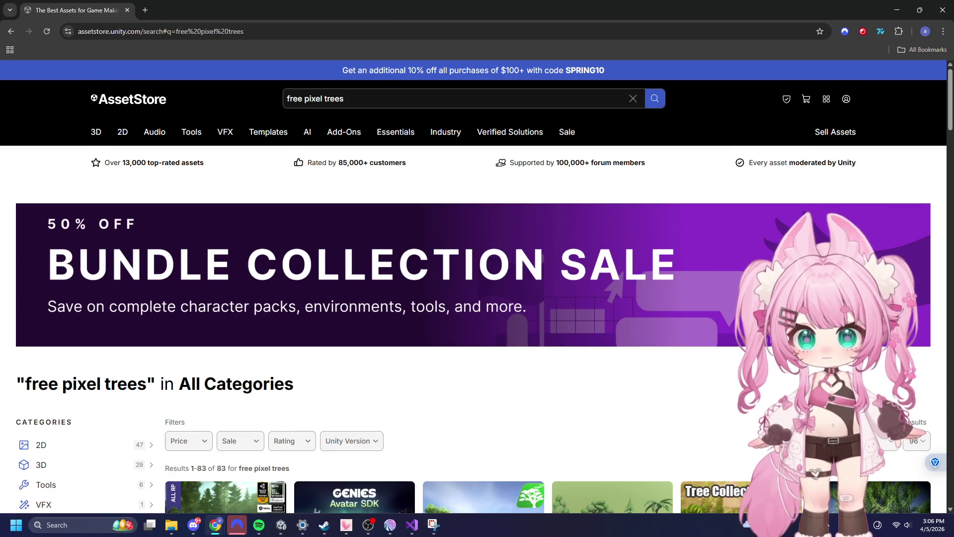
scroll(473, 316, "down", 5)
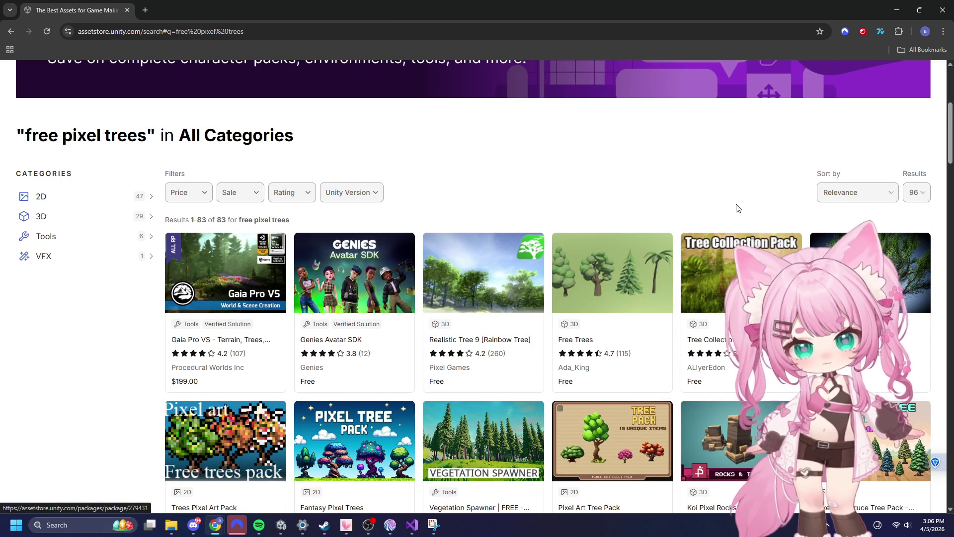
scroll(737, 207, "down", 2)
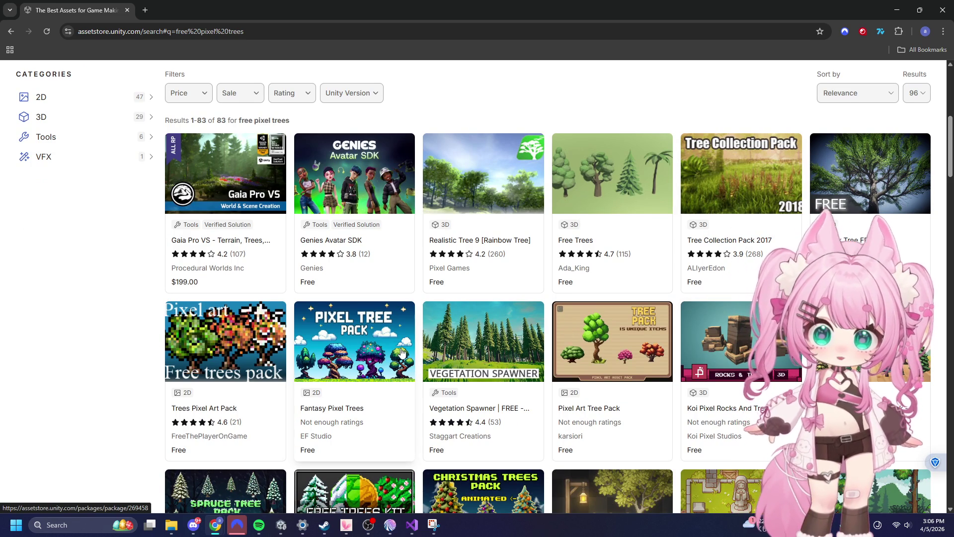
left_click(367, 342)
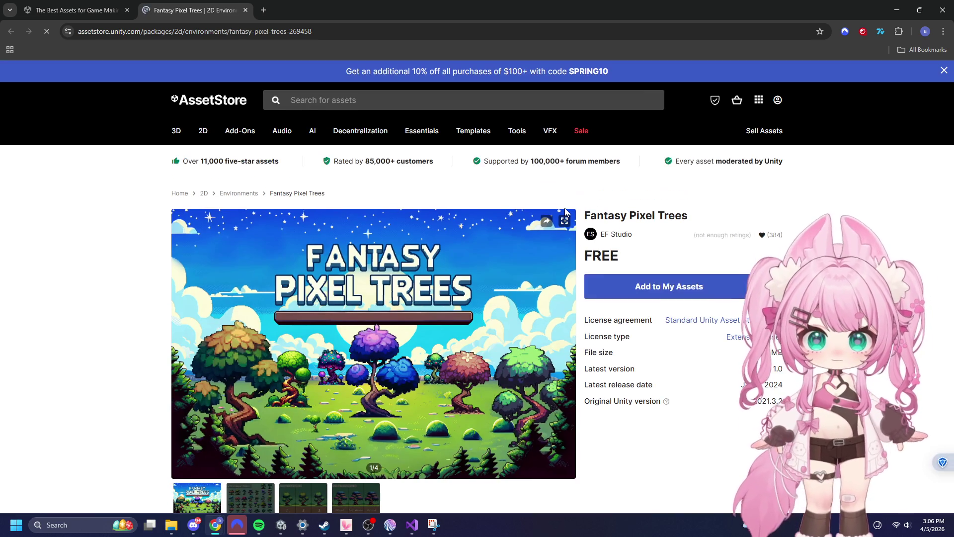
- Browse the Fantasy Pixel Trees page and its preview images
scroll(480, 279, "down", 4)
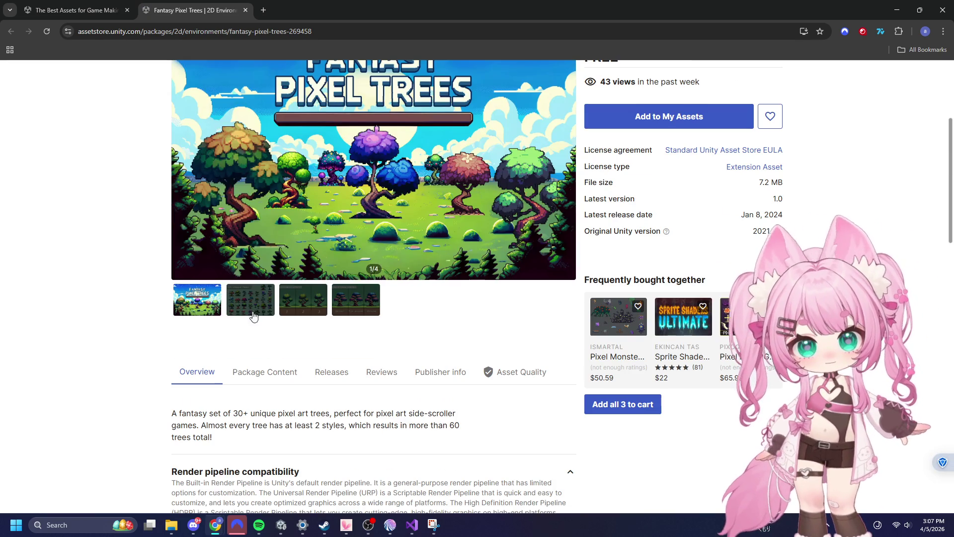
left_click(249, 299)
scroll(494, 341, "up", 3)
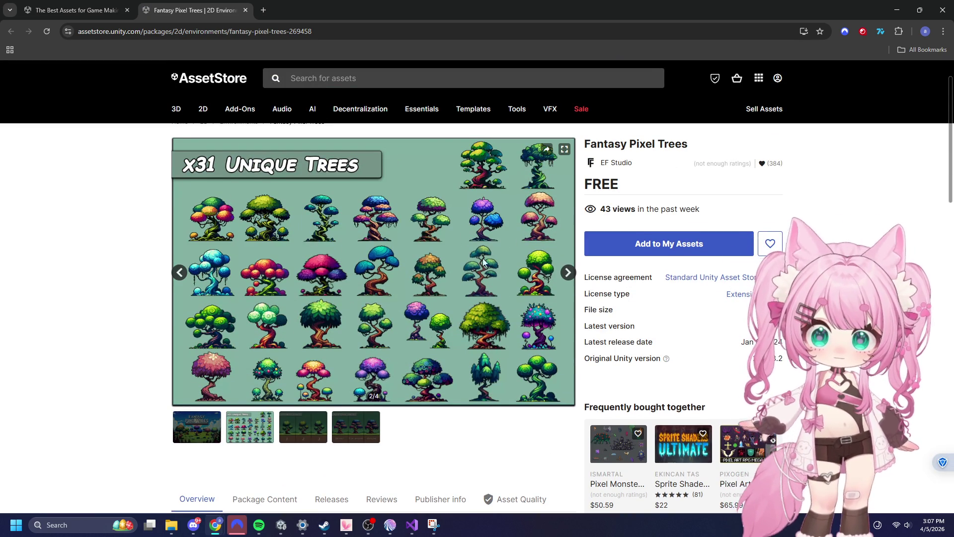
scroll(499, 323, "up", 2)
scroll(423, 278, "down", 7)
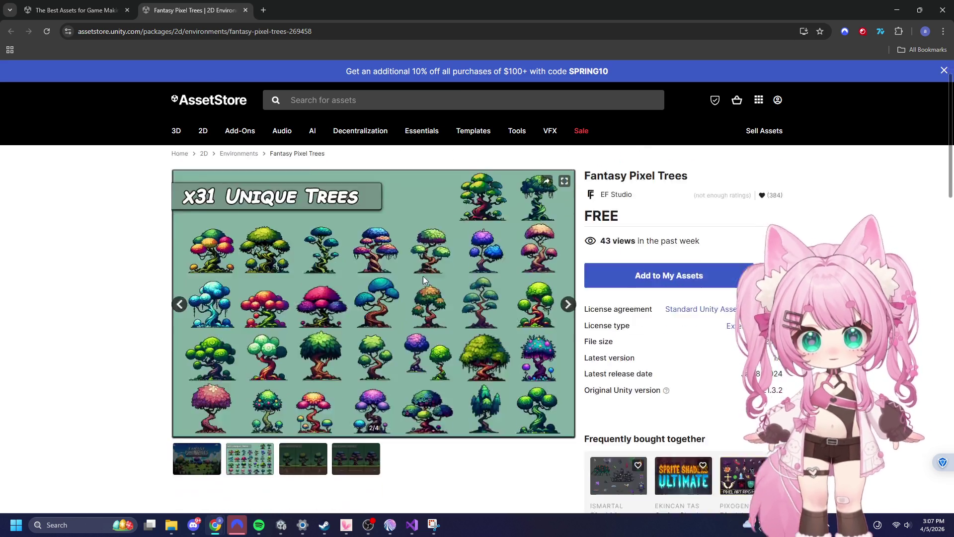
scroll(425, 273, "down", 3)
scroll(426, 272, "up", 8)
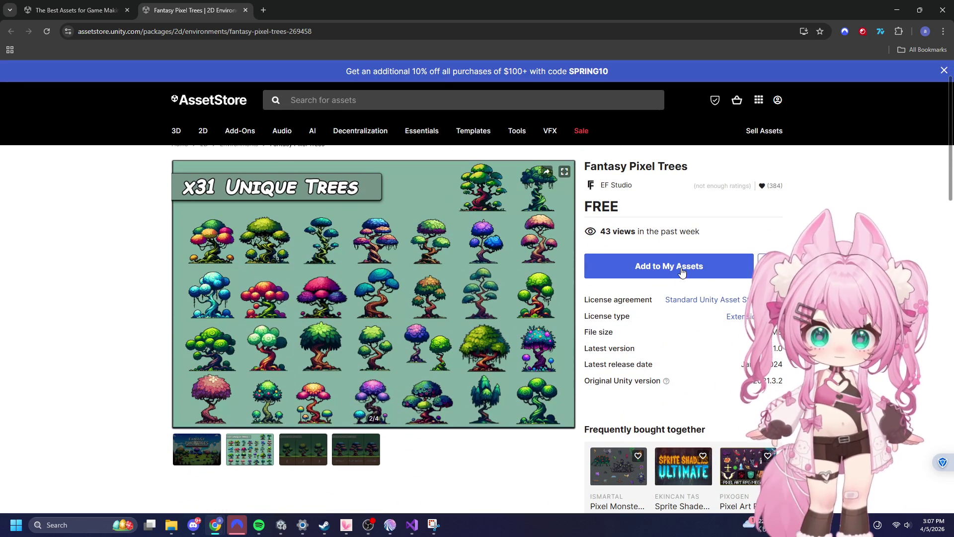
- Add the free pack to My Assets, accept the terms, and open it in Unity
left_click(682, 267)
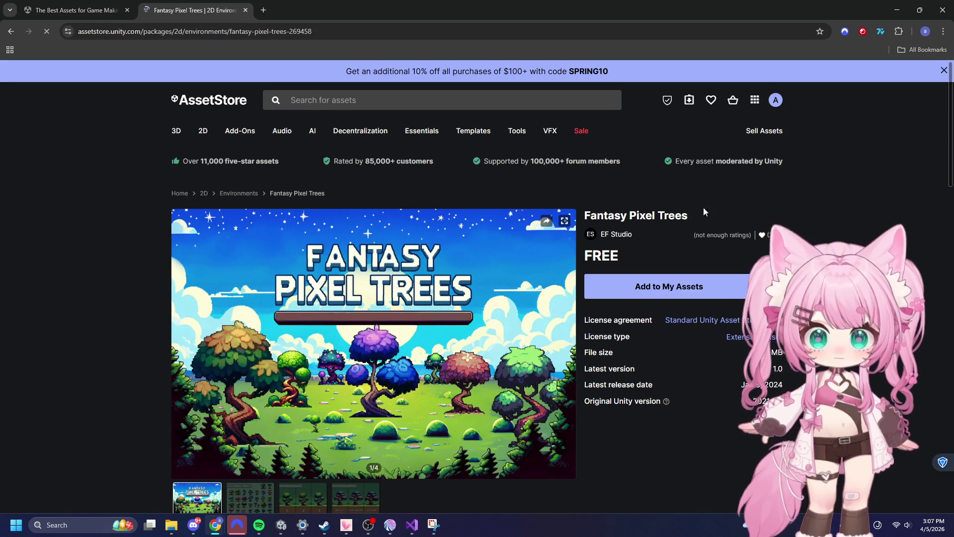
left_click(662, 318)
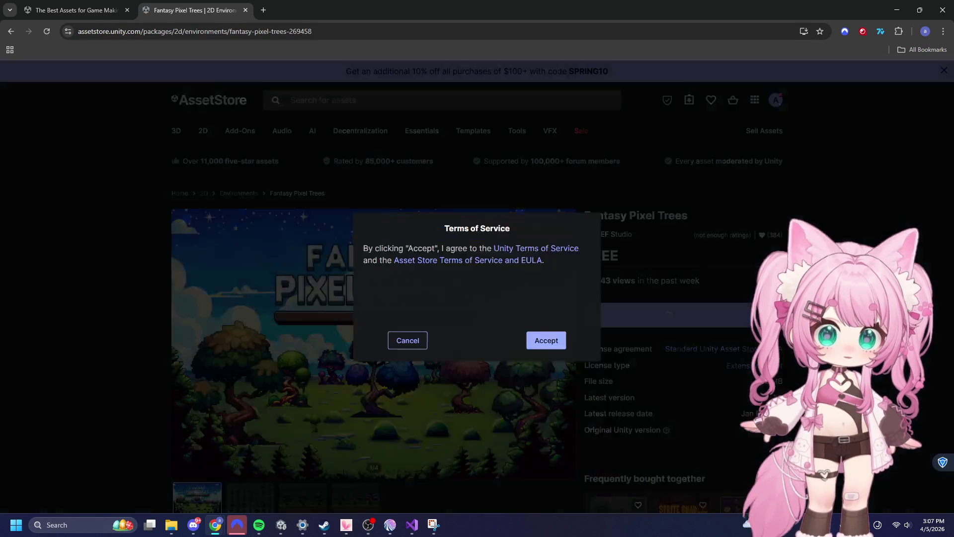
left_click(547, 341)
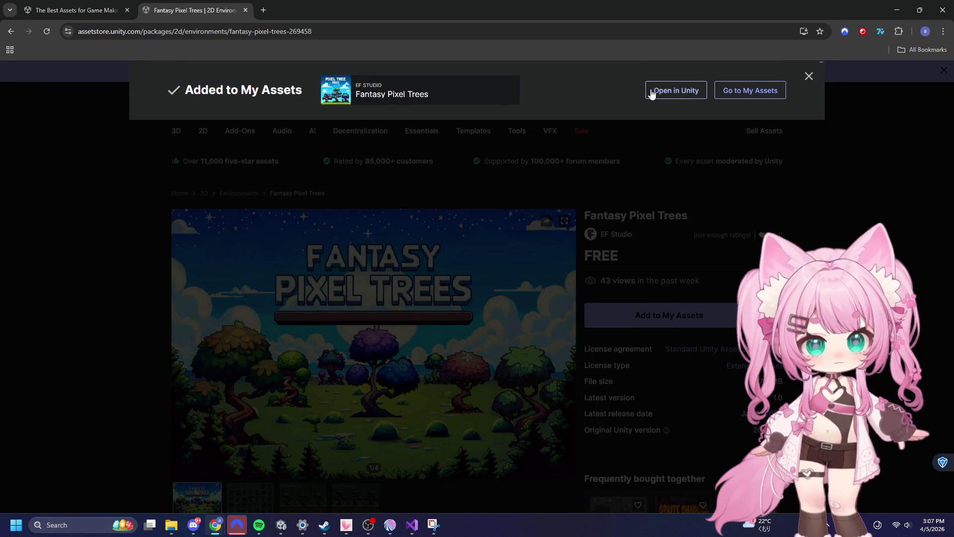
left_click(654, 91)
left_click(505, 124)
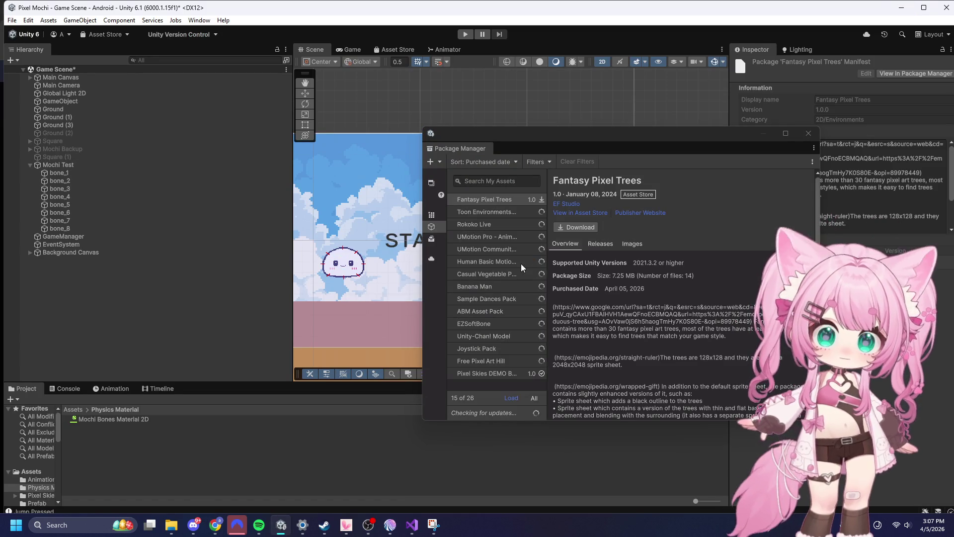
- Download Fantasy Pixel Trees in Package Manager, import all its files, and close the window
left_click(541, 198)
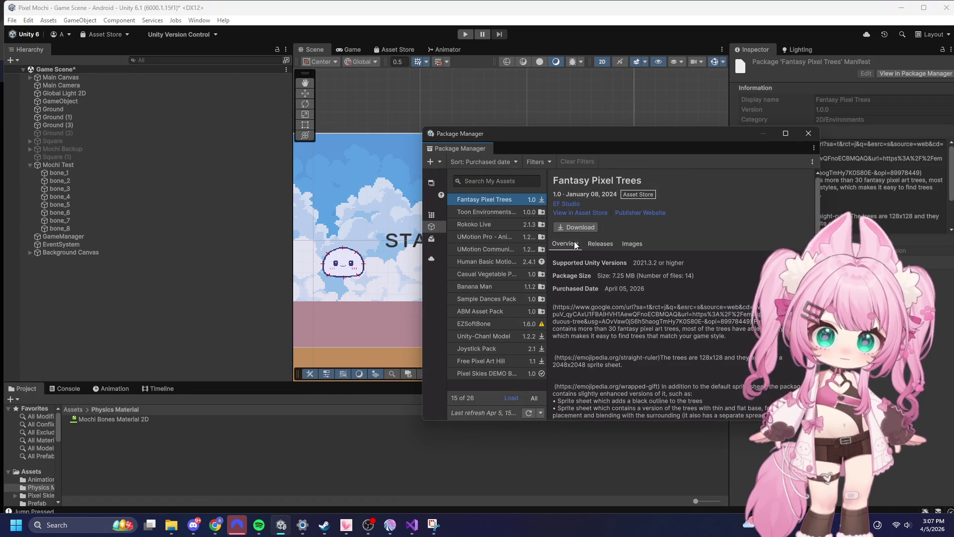
left_click(585, 226)
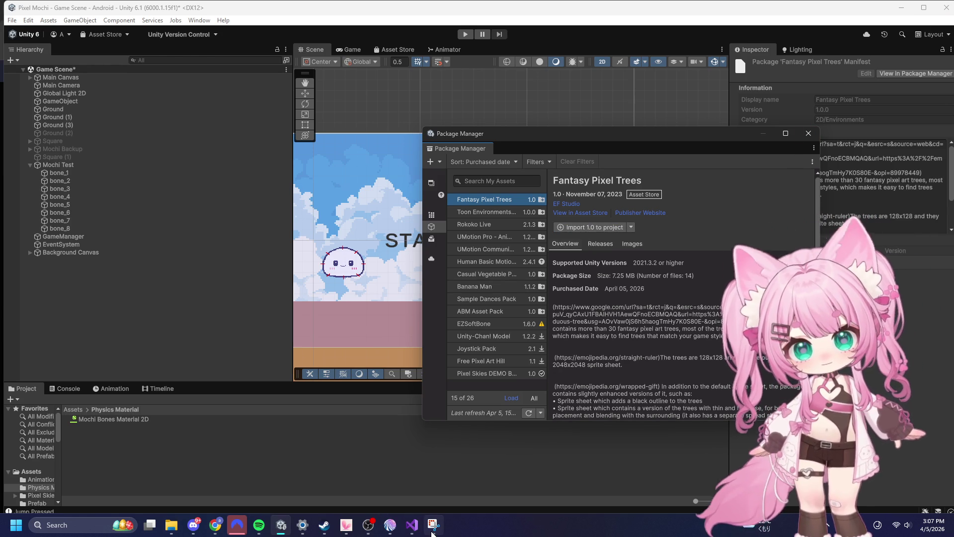
mouse_move(433, 531)
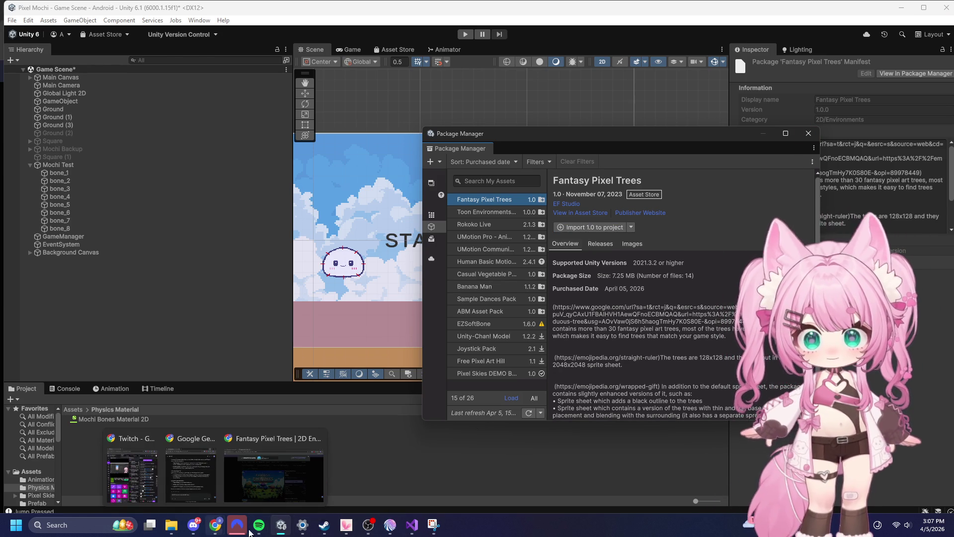
left_click(278, 477)
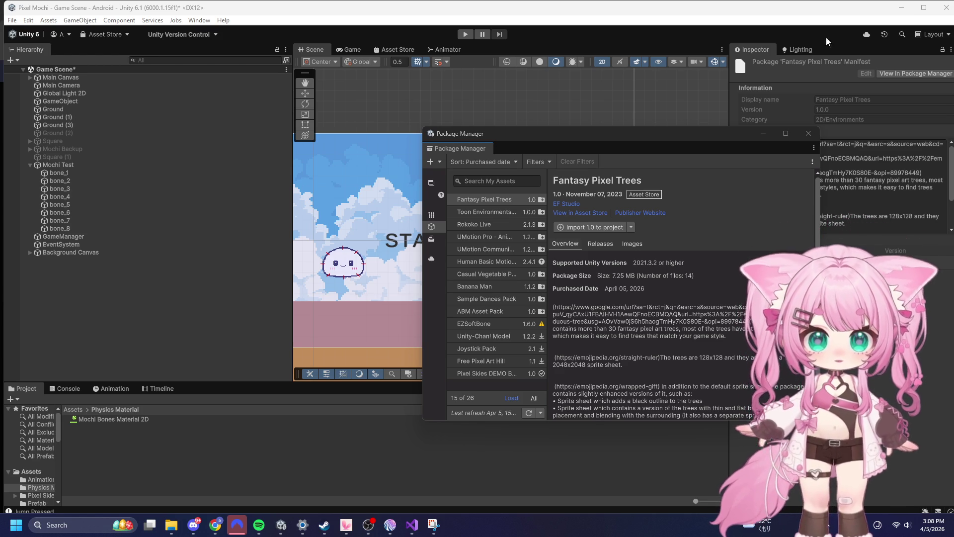
left_click(590, 227)
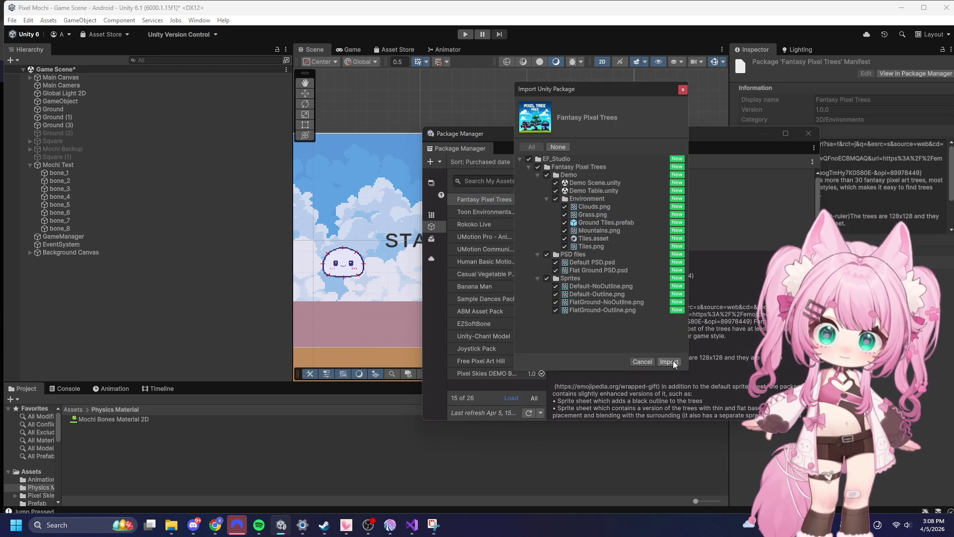
left_click(669, 360)
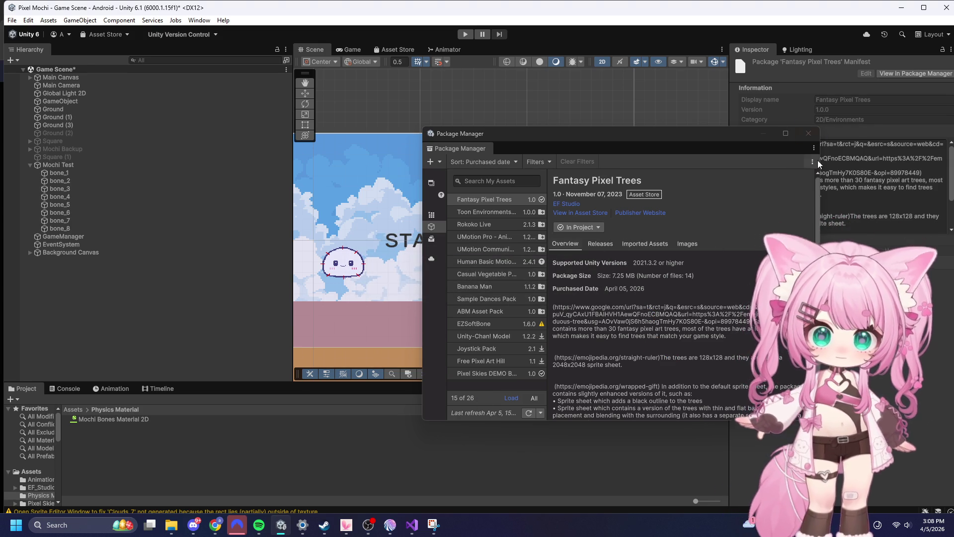
left_click(809, 133)
- Deactivate the Main Canvas object in the Hierarchy
scroll(611, 184, "down", 3)
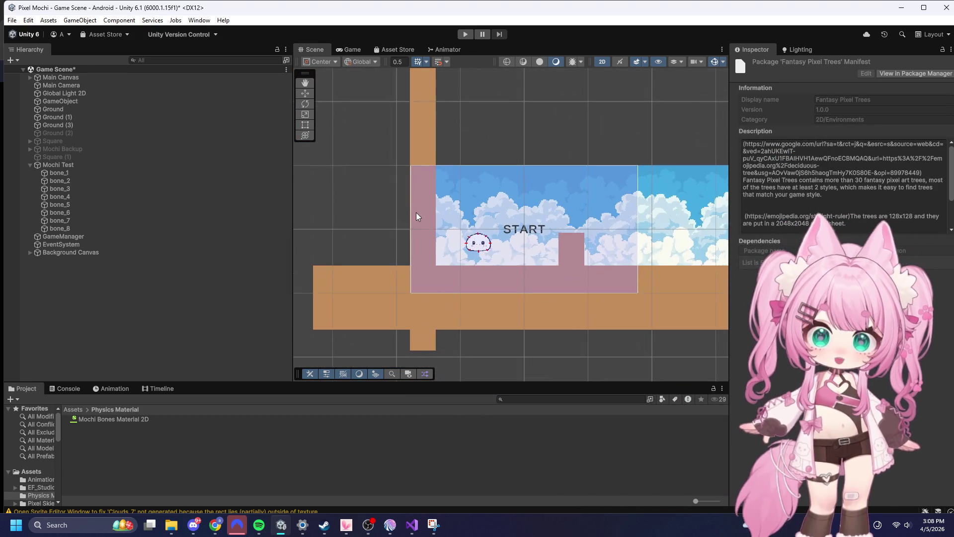
scroll(631, 193, "up", 2)
left_click(59, 78)
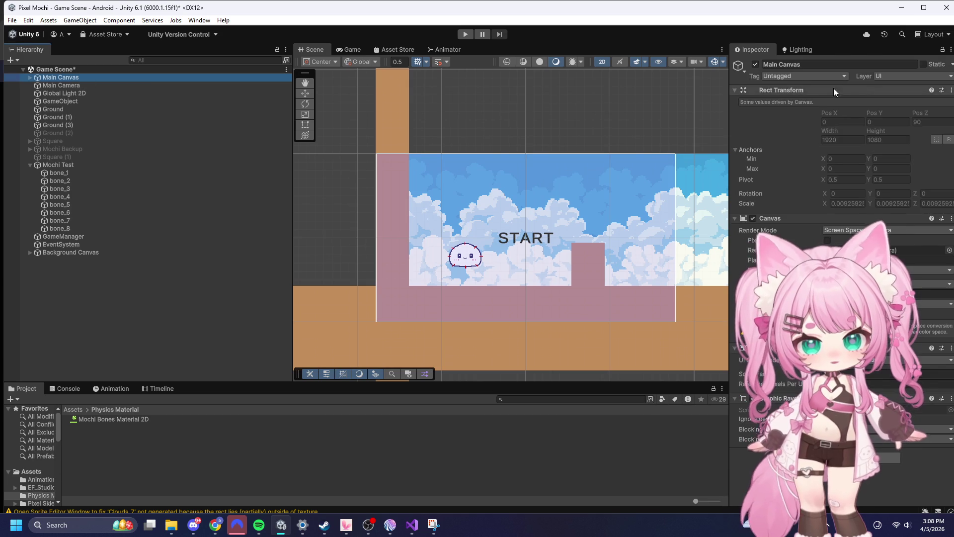
left_click(755, 64)
- Expand Background Canvas to inspect its BG child, then return to the Assets root folder
scroll(424, 290, "up", 5)
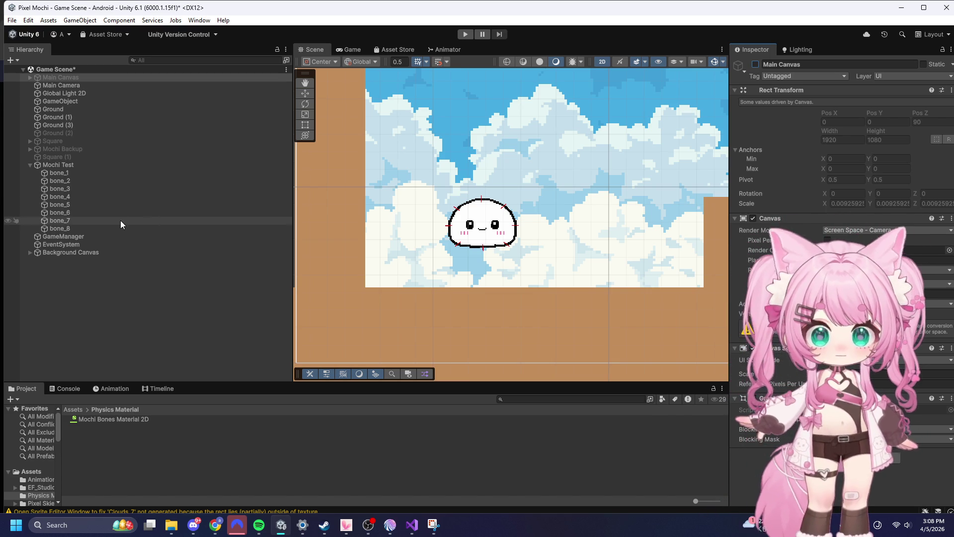
left_click(69, 253)
left_click(30, 253)
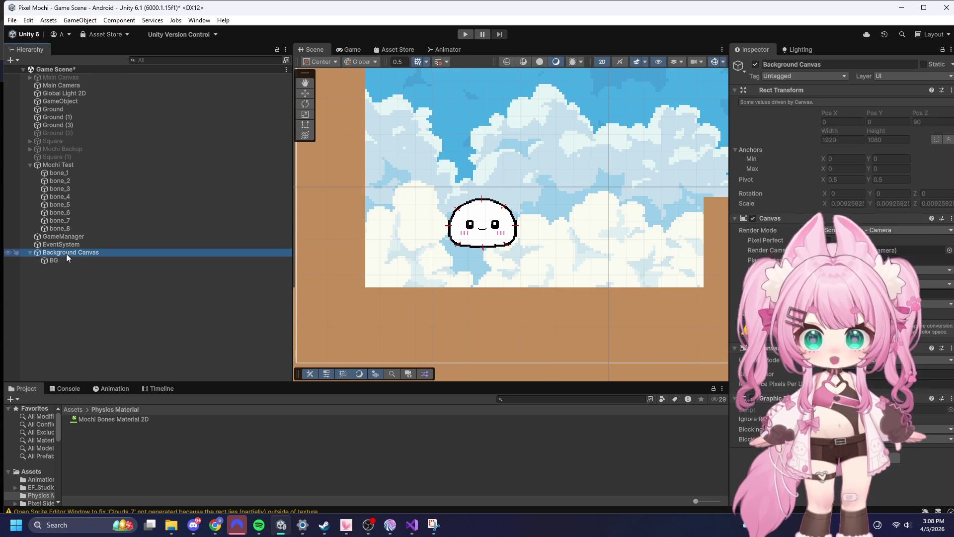
left_click(55, 260)
left_click(62, 252)
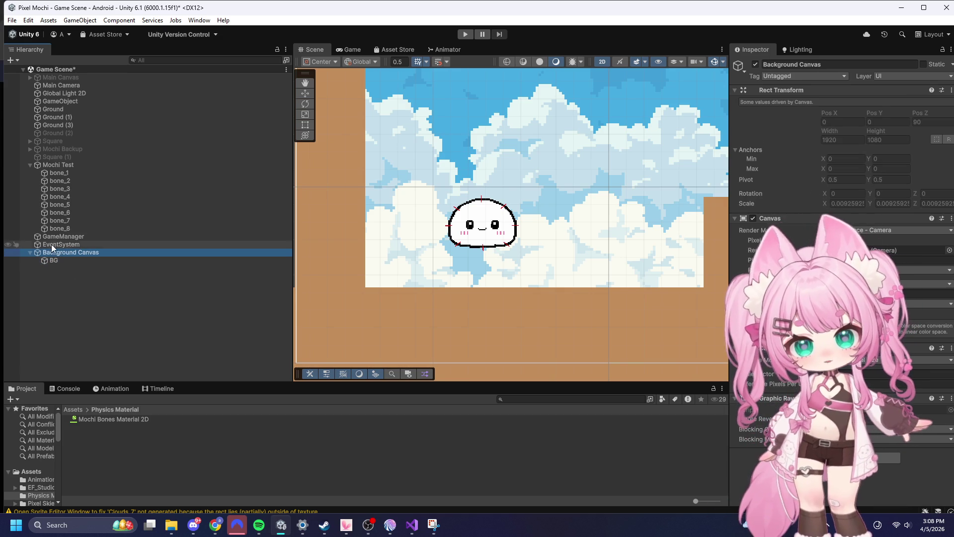
left_click(72, 409)
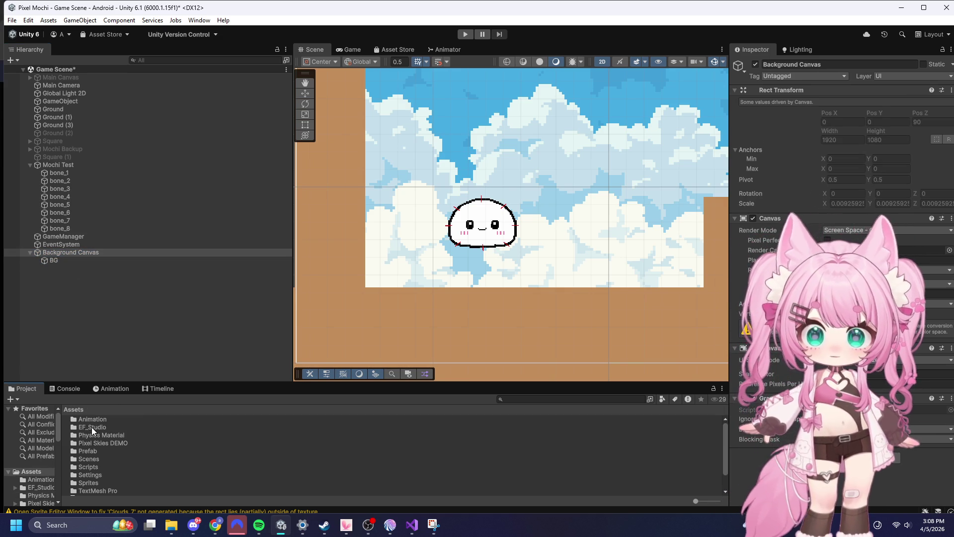
- Open EF_Studio > Fantasy Pixel Trees > Sprites and inspect the four tree sprite sheets
double_click(92, 427)
double_click(109, 422)
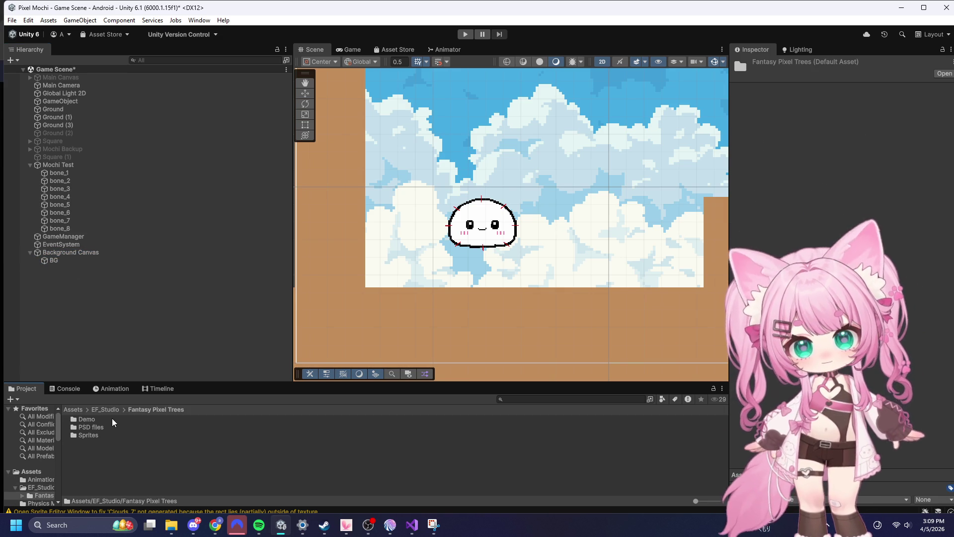
double_click(83, 433)
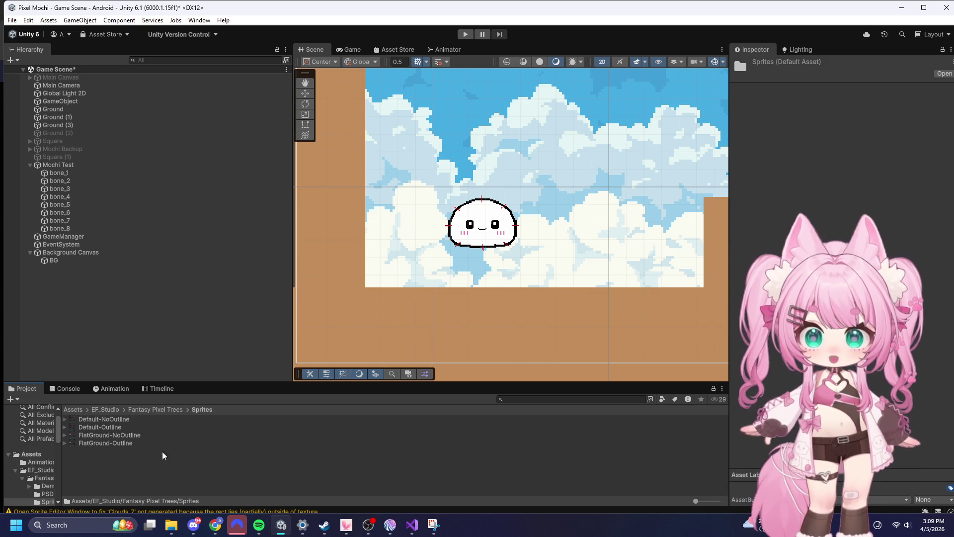
left_click(111, 417)
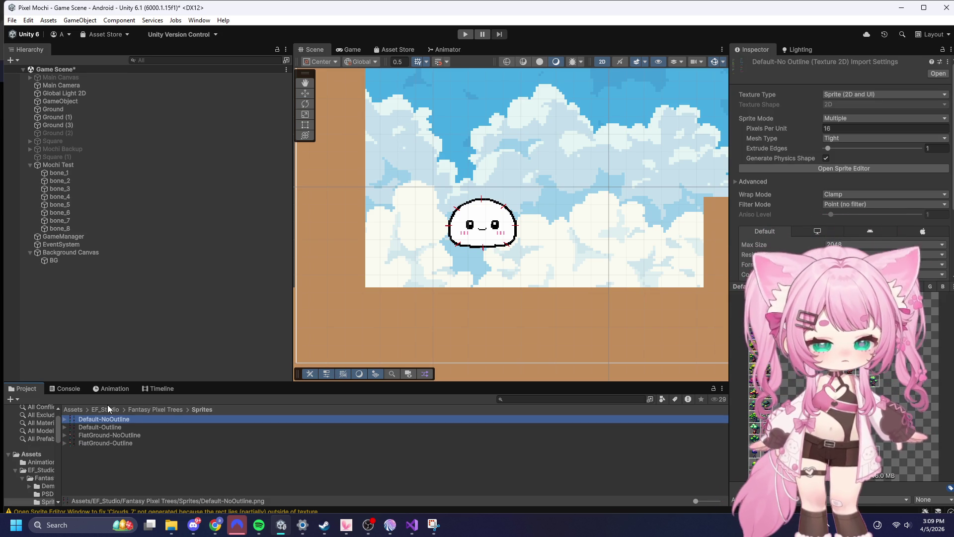
left_click(114, 426)
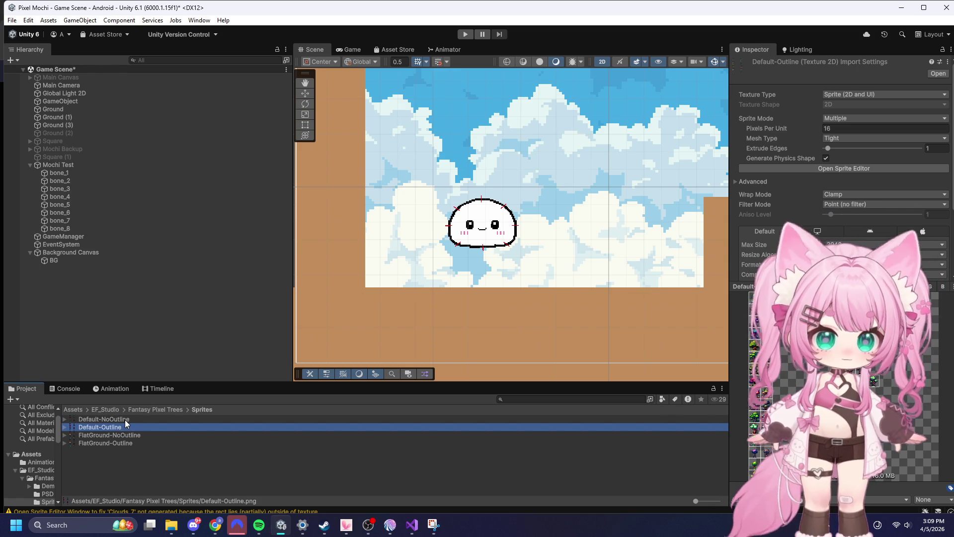
left_click(127, 434)
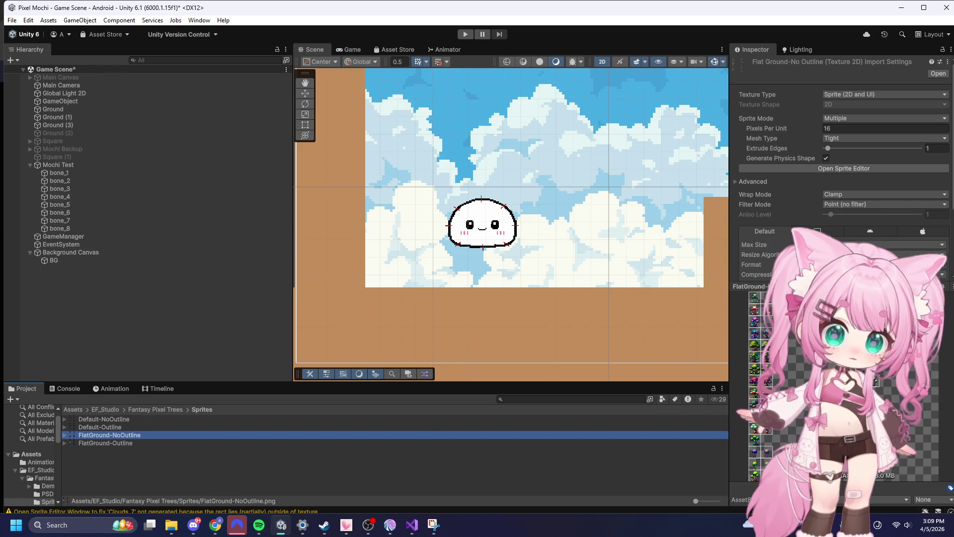
left_click(109, 442)
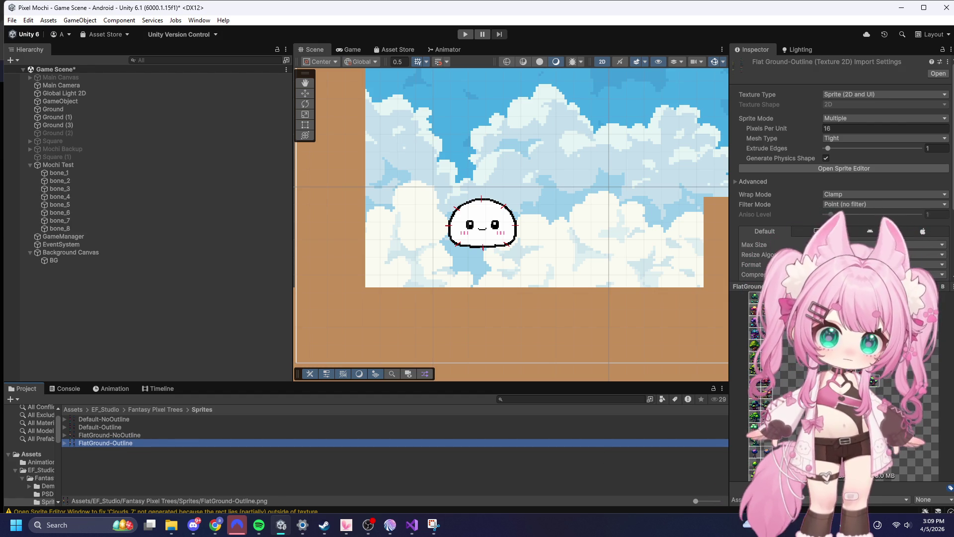
- Compare the Outline and NoOutline sprite sheets, settling on Default-NoOutline
left_click(150, 463)
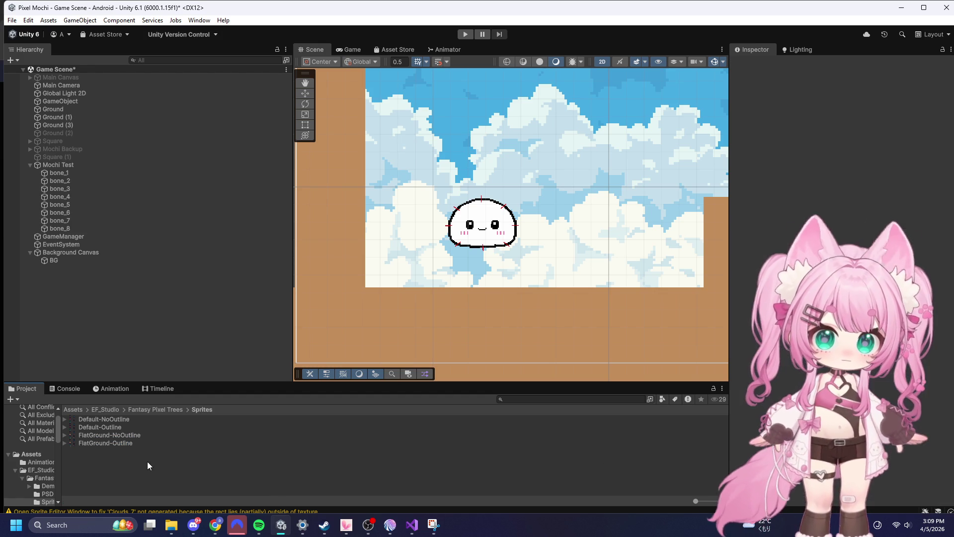
left_click(111, 442)
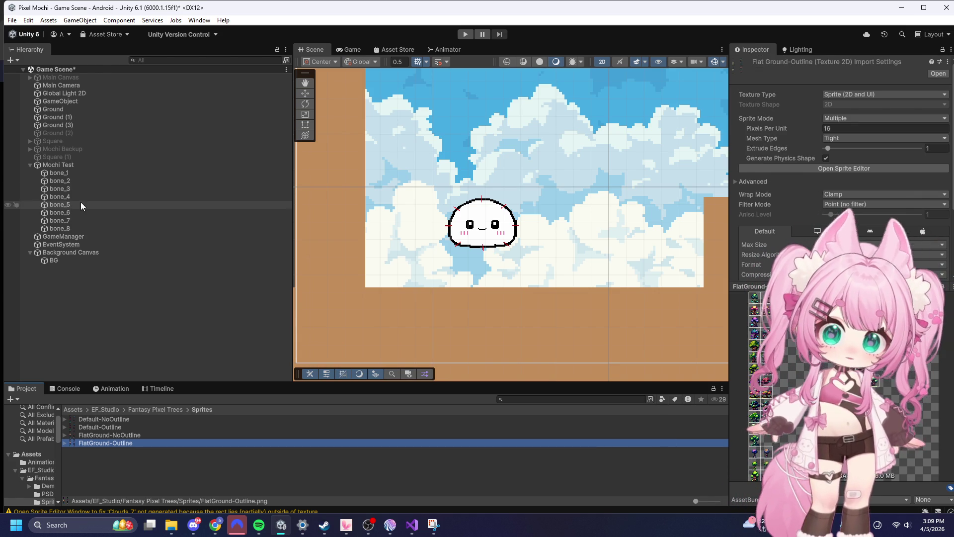
left_click(130, 466)
left_click(115, 442)
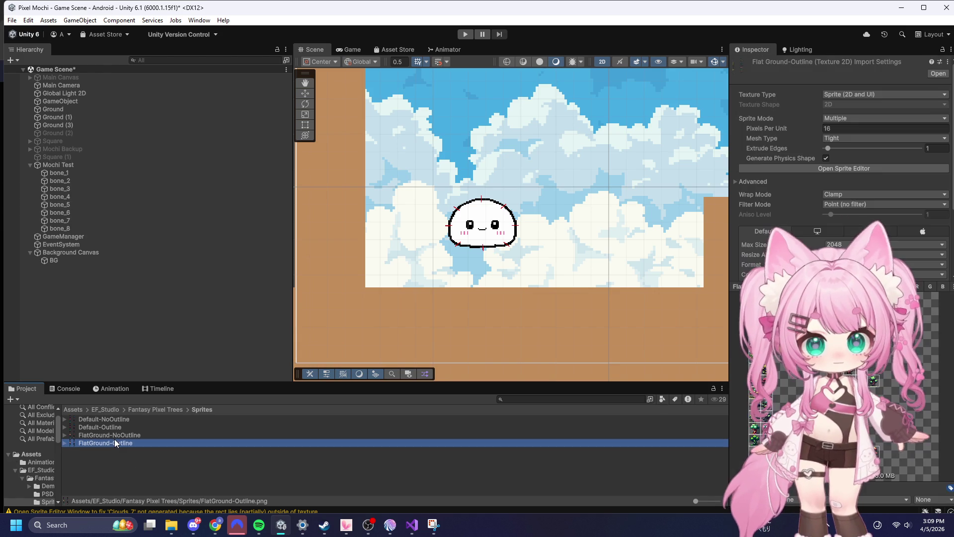
left_click(111, 434)
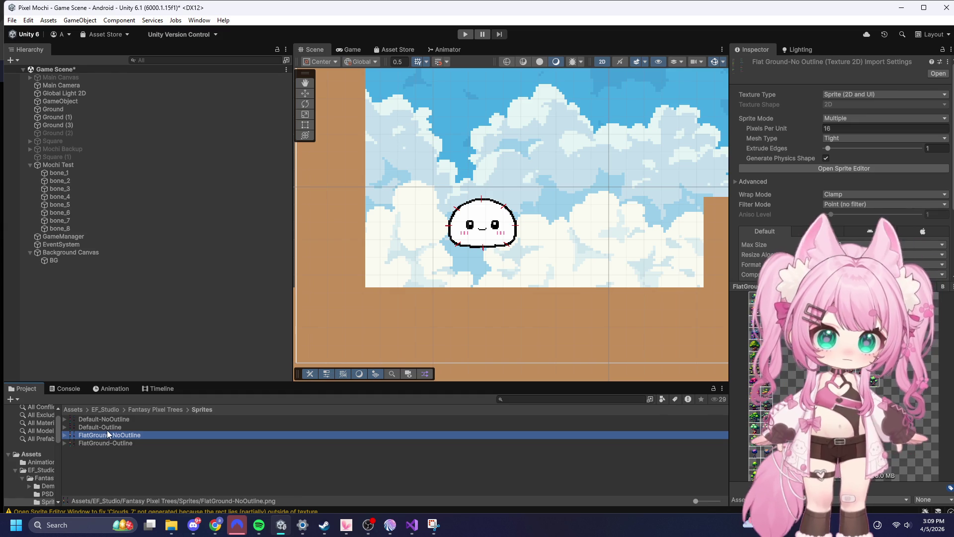
left_click(114, 443)
left_click(114, 436)
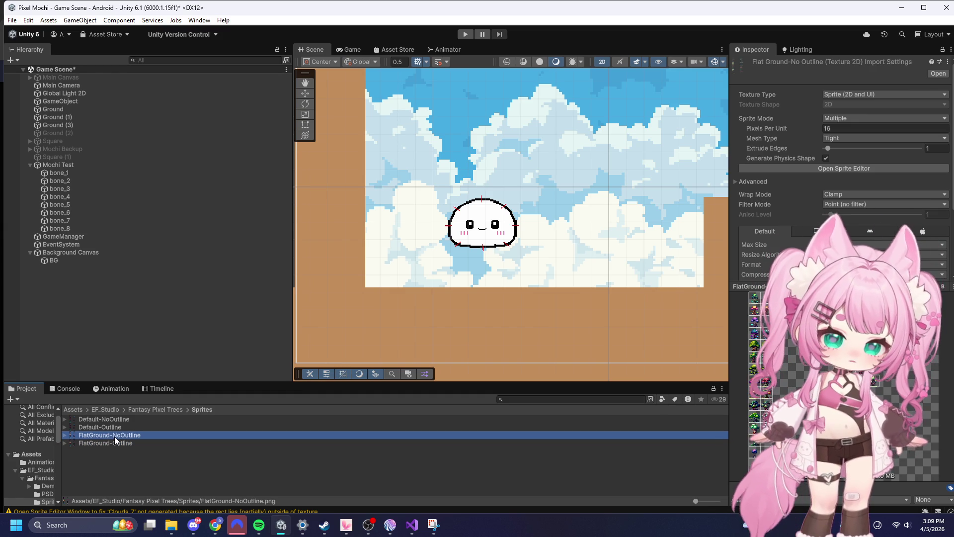
left_click(99, 428)
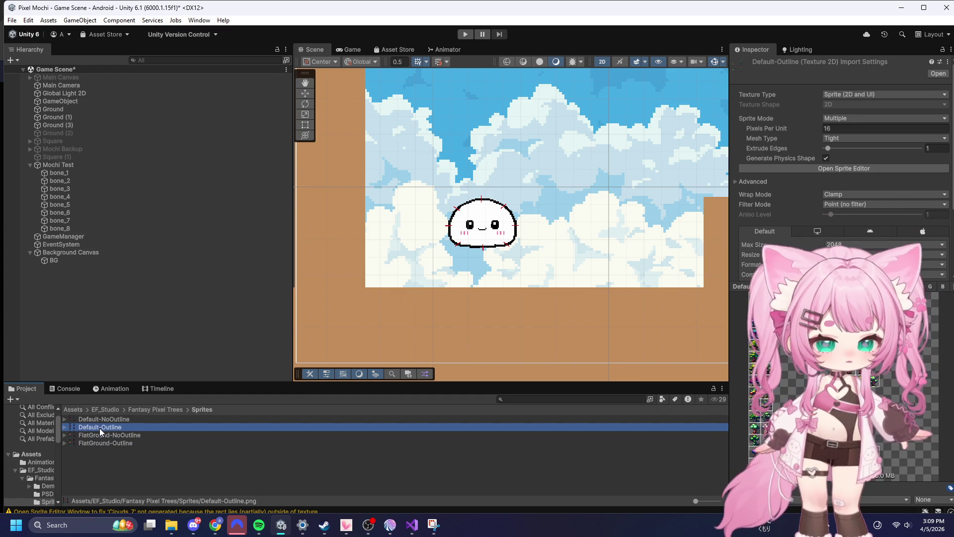
left_click(103, 435)
left_click(116, 443)
left_click(107, 420)
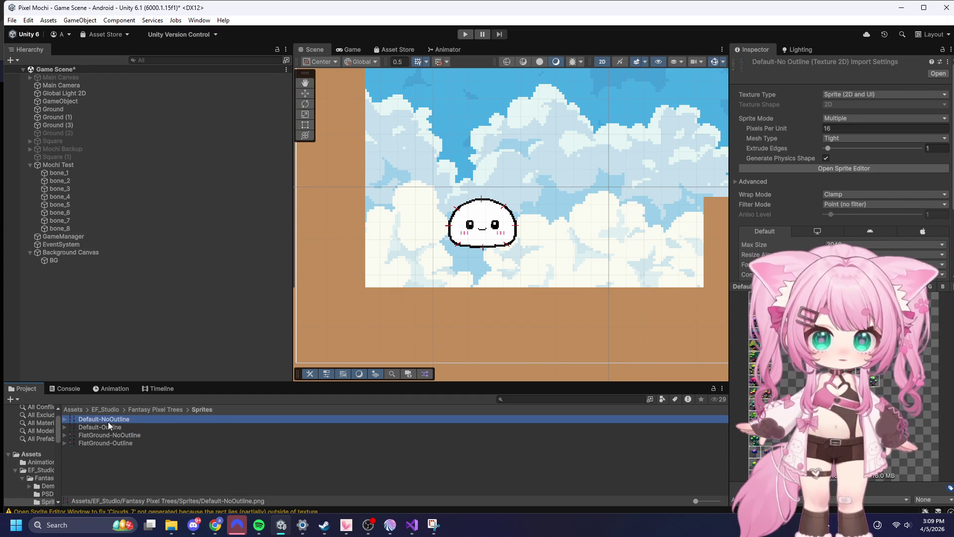
- Reveal the Default-NoOutline sprite file in Explorer, then switch back to Unity
right_click(108, 422)
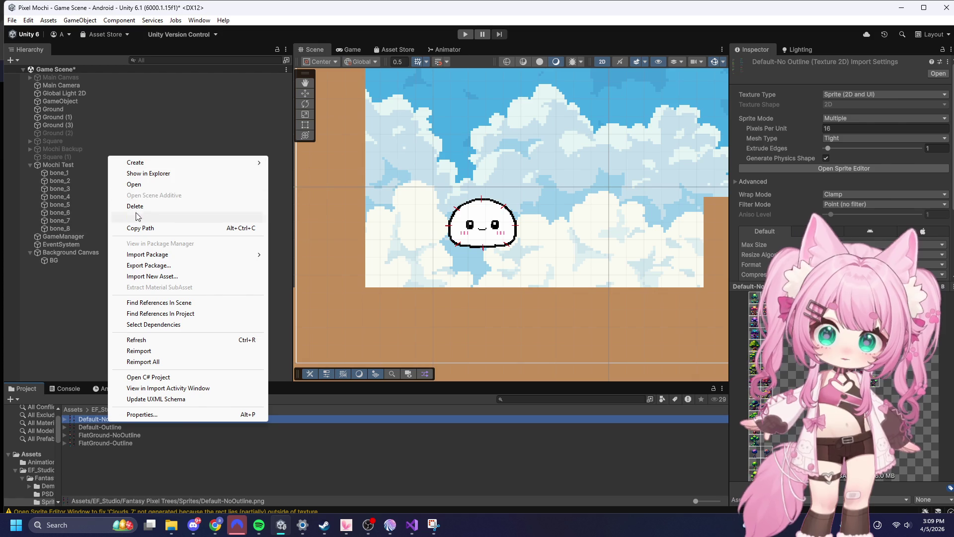
mouse_move(144, 255)
left_click(148, 173)
key("alt+Tab")
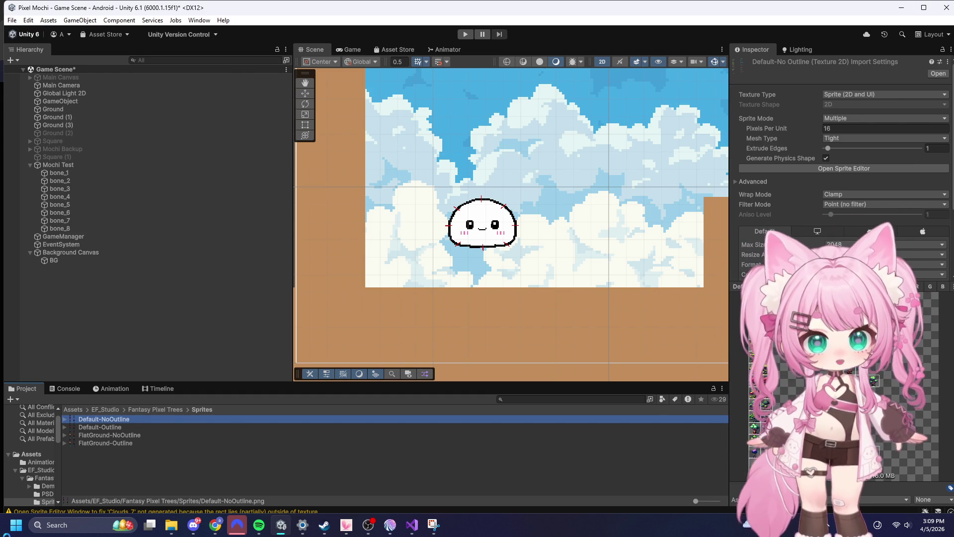
- Go up to Fantasy Pixel Trees, open the Demo folder, and open Demo Scene
left_click(148, 408)
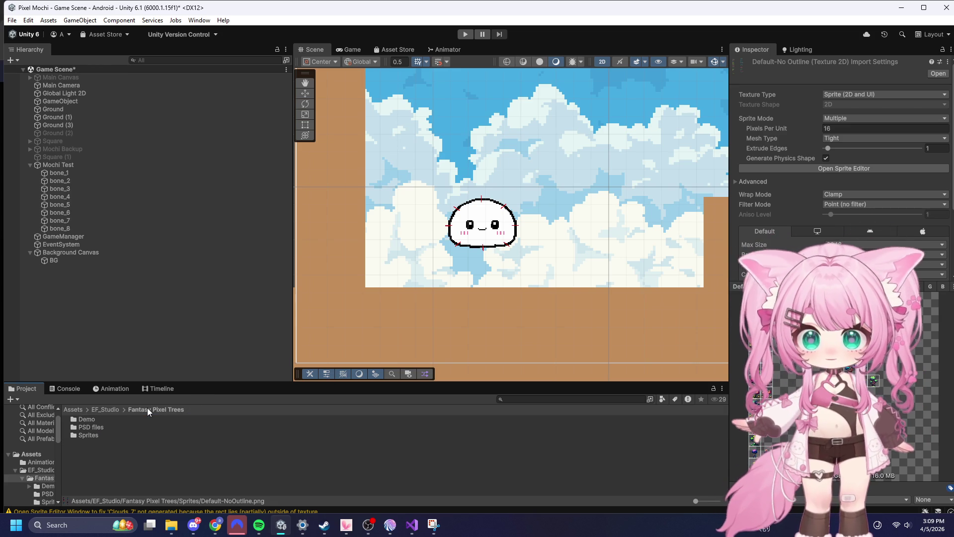
double_click(89, 420)
double_click(100, 427)
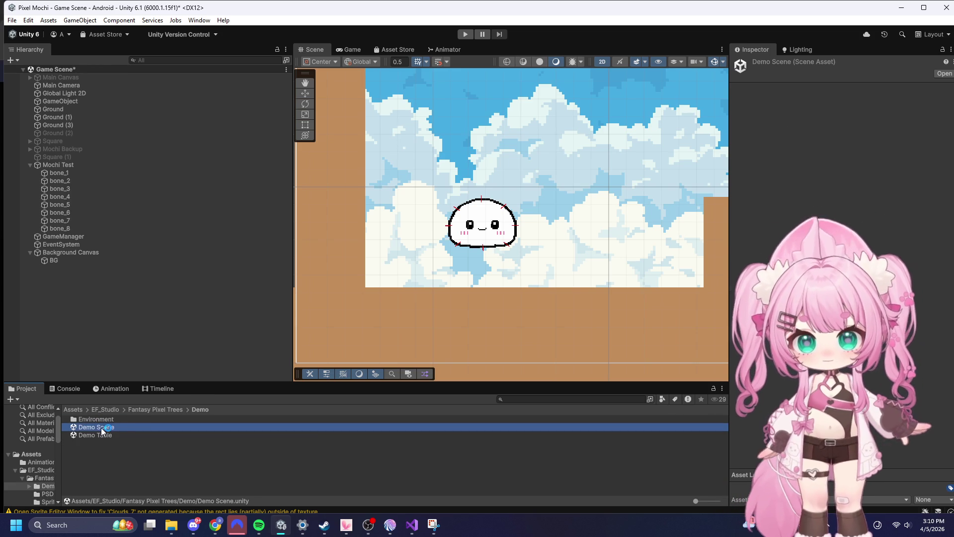
- Save the Game Scene changes and select Tree_1_1 in the opened Demo Scene
left_click(468, 286)
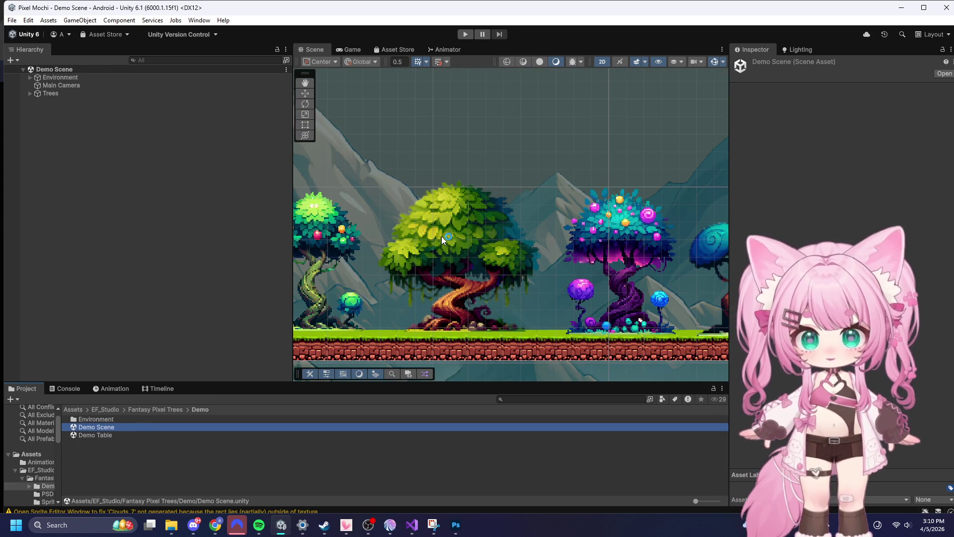
left_click(418, 269)
scroll(422, 273, "up", 10)
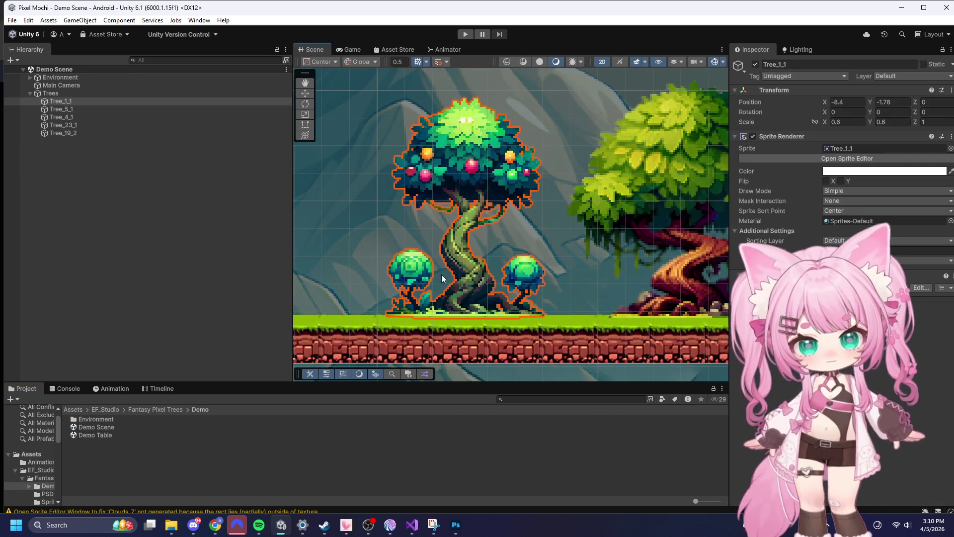
scroll(332, 225, "down", 5)
scroll(332, 224, "down", 8)
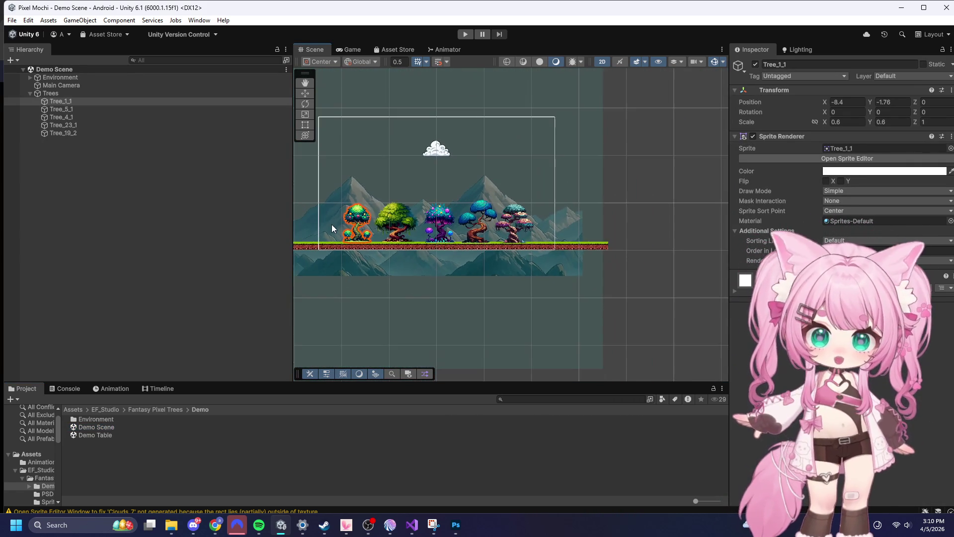
scroll(562, 290, "up", 8)
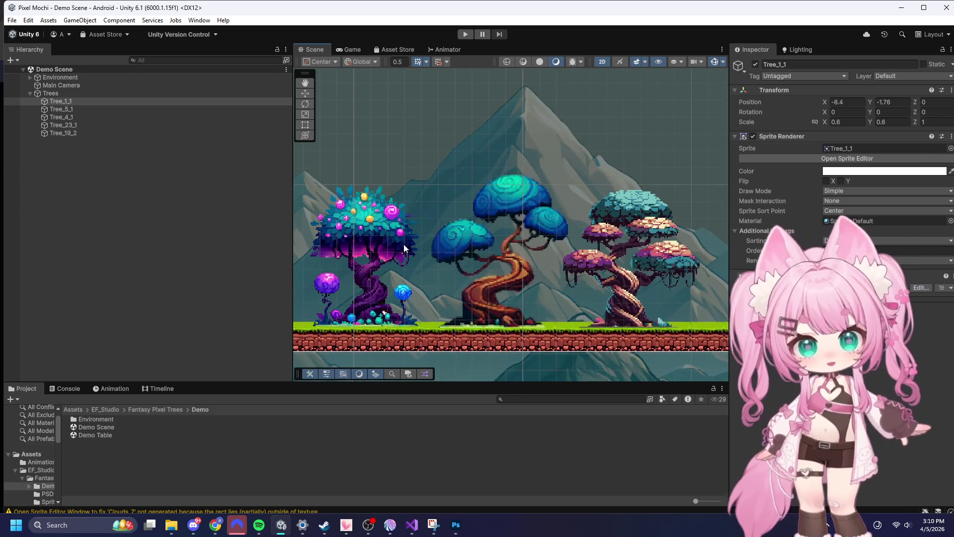
- Select Tree_4_1 together with Tree_1_1 and bring up their context menu
left_click(426, 248)
scroll(626, 271, "down", 4)
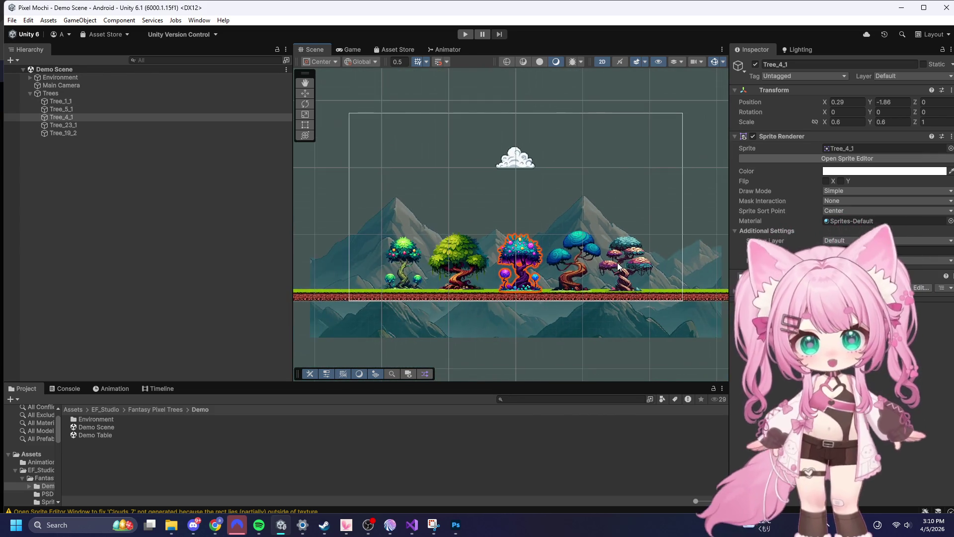
scroll(620, 263, "up", 6)
scroll(463, 208, "down", 2)
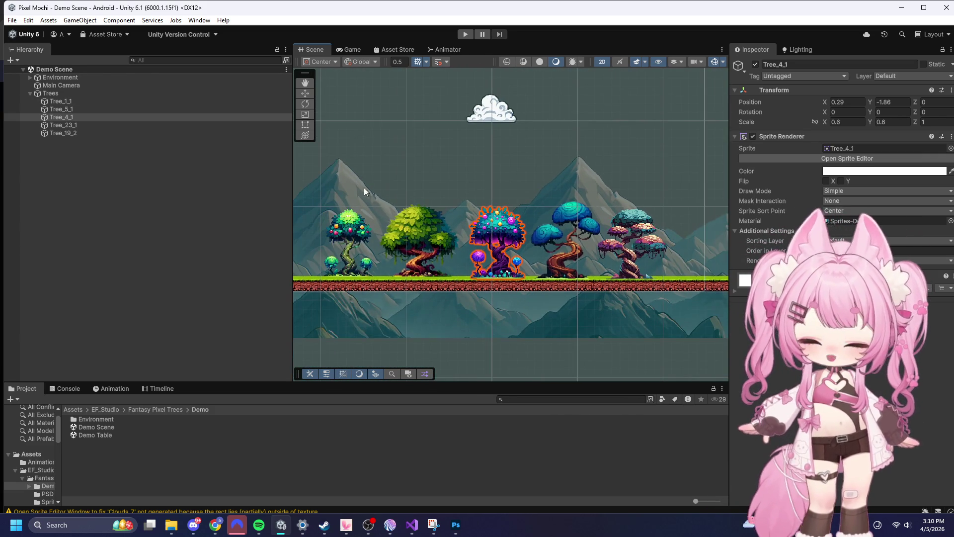
left_click(388, 188)
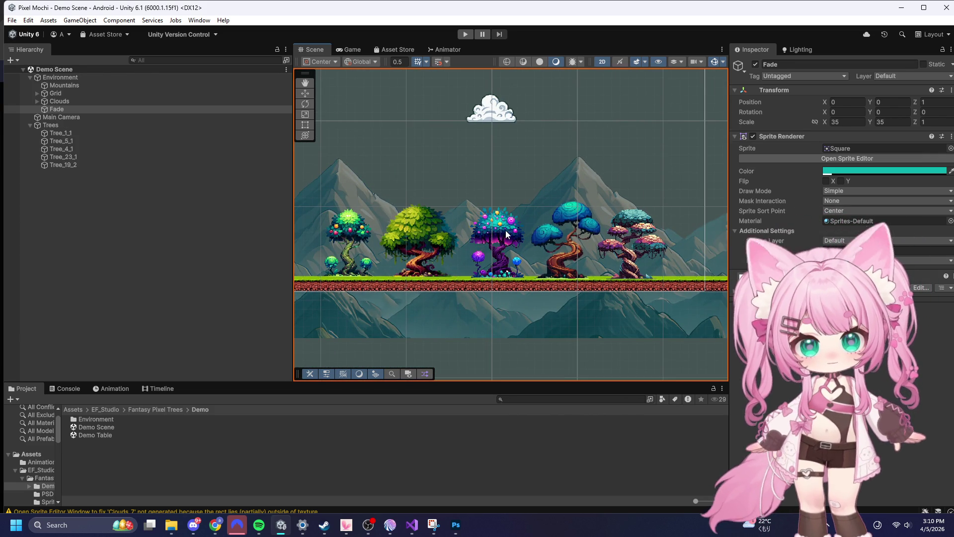
left_click(497, 233)
left_click(361, 231, "shift")
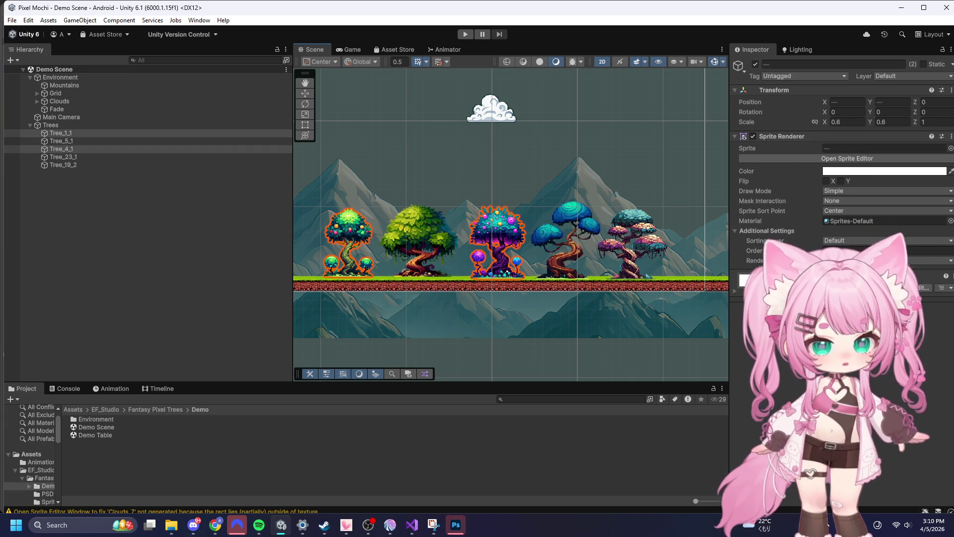
scroll(549, 238, "up", 10)
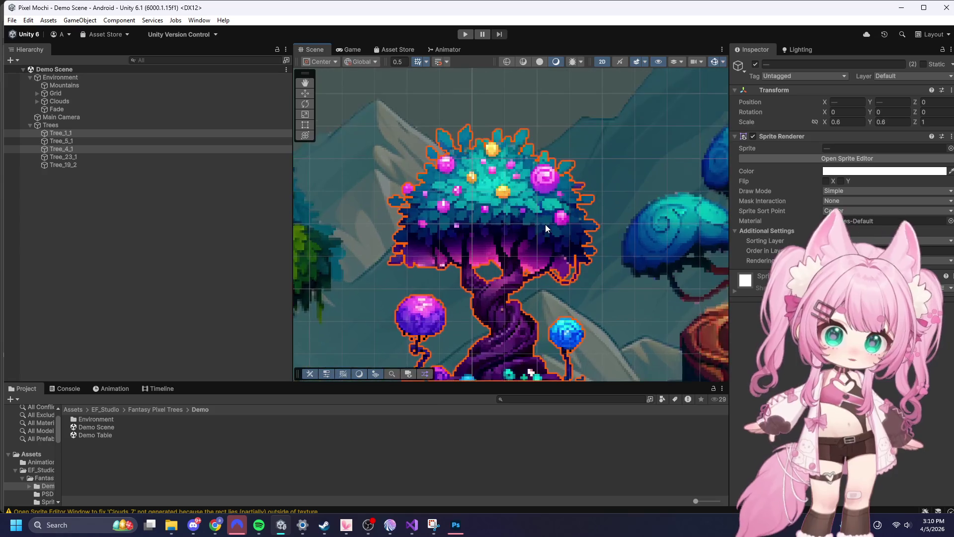
scroll(546, 227, "up", 2)
scroll(545, 224, "down", 10)
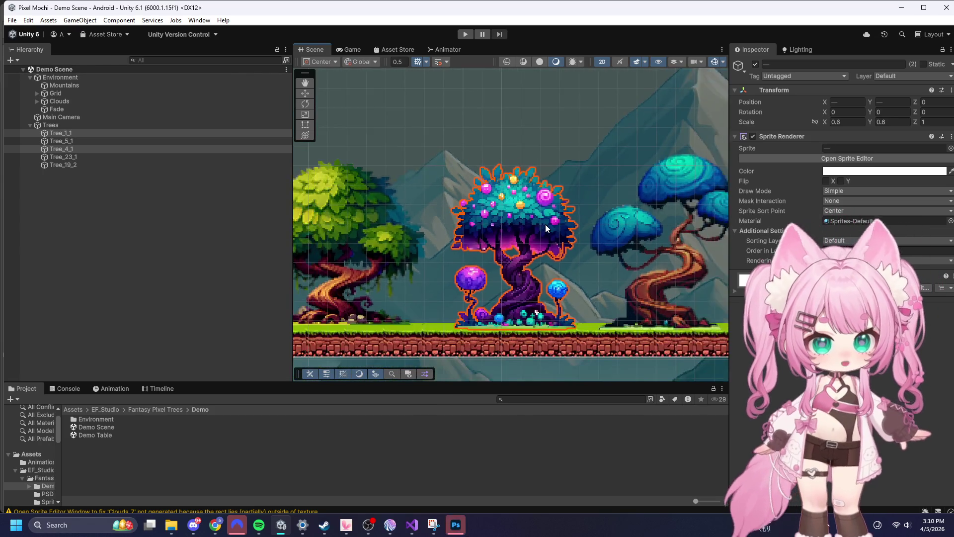
right_click(75, 133)
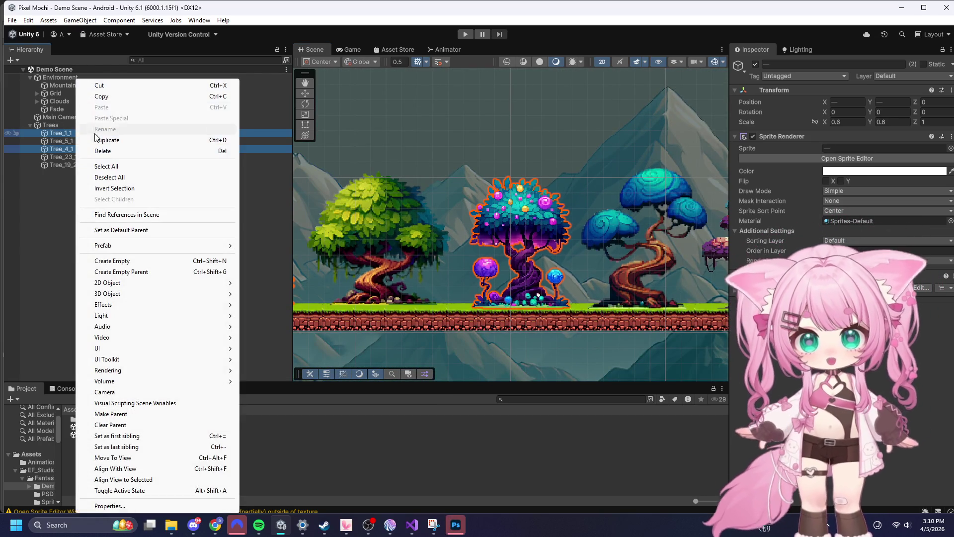
- Copy Tree_1_1 and Tree_4_1 and open the Game Scene from Assets > Scenes
left_click(90, 98)
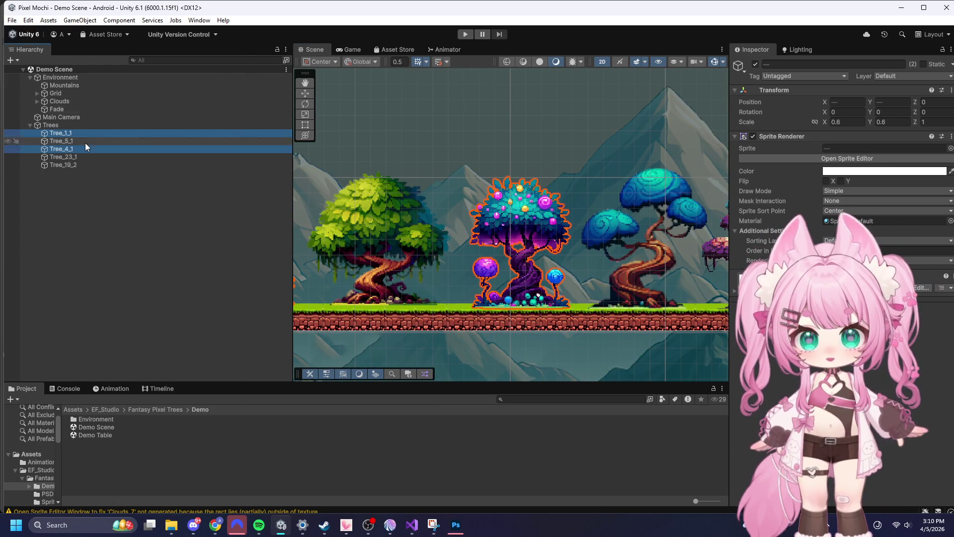
left_click(73, 409)
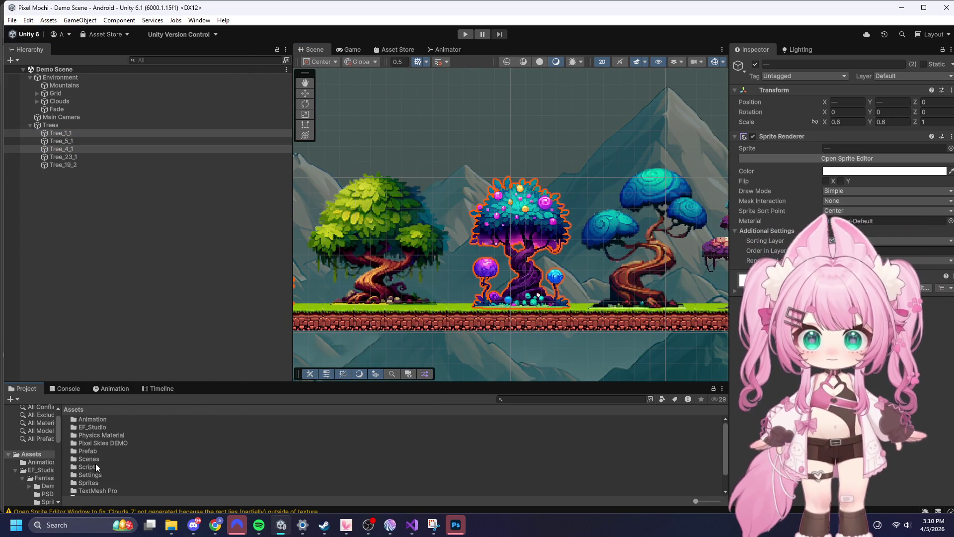
double_click(88, 458)
double_click(82, 418)
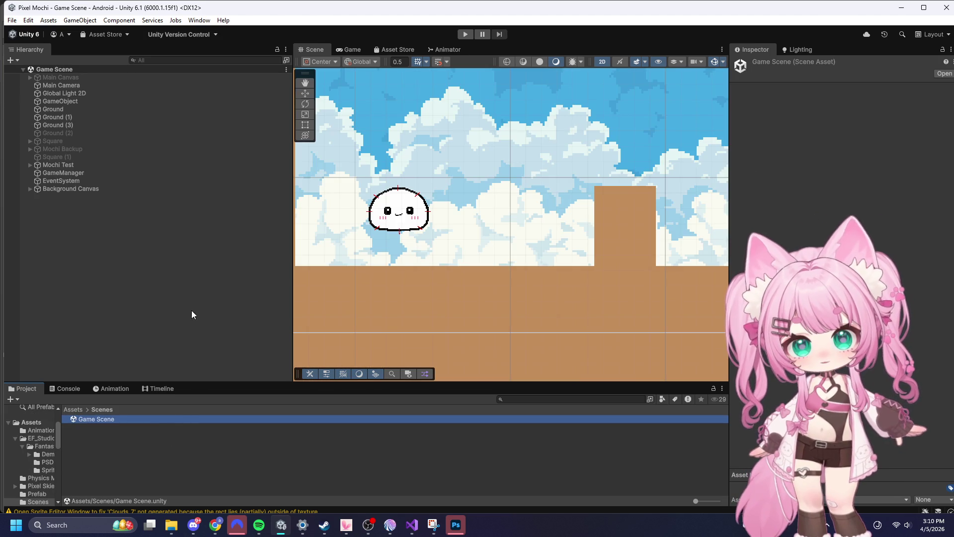
- Paste the two copied trees into the Game Scene under Background Canvas
right_click(93, 231)
left_click(28, 189)
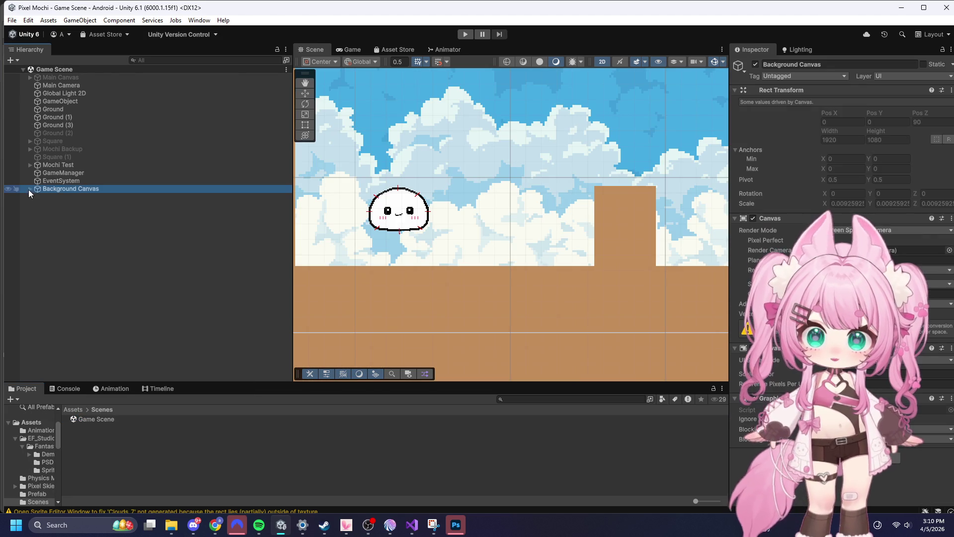
left_click(30, 189)
right_click(57, 189)
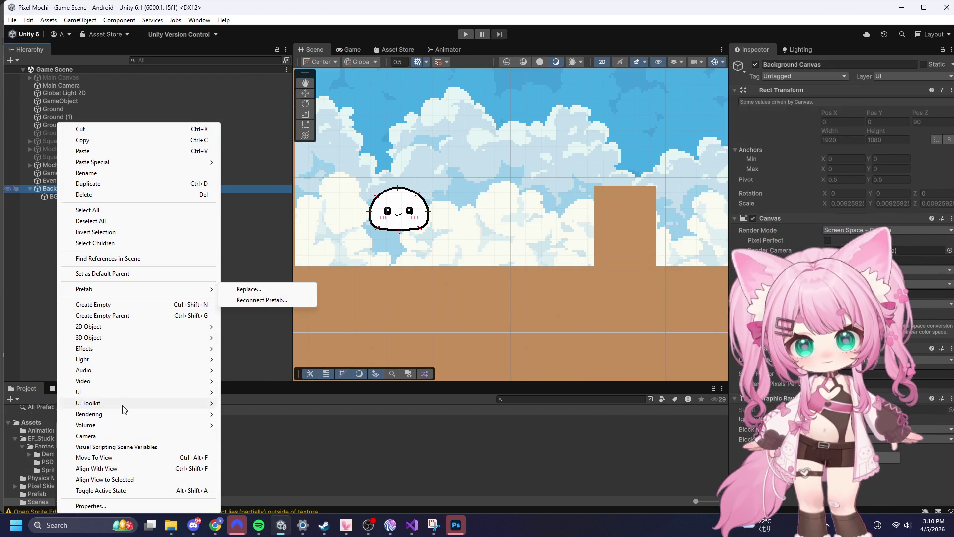
left_click(85, 151)
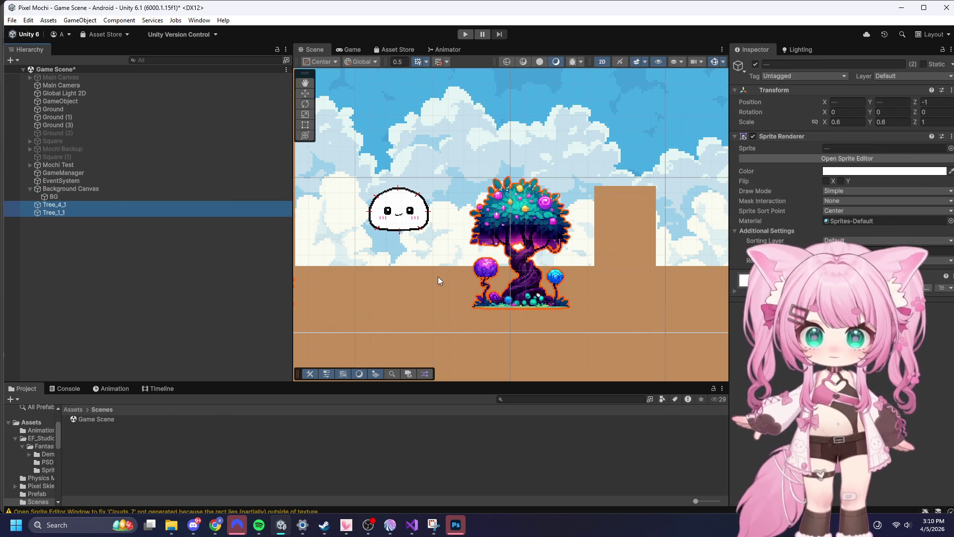
scroll(545, 283, "down", 3)
scroll(505, 283, "up", 3)
- Select the pasted Tree_4_1 in the Scene view, cycling past BG and Background Canvas
left_click(562, 288)
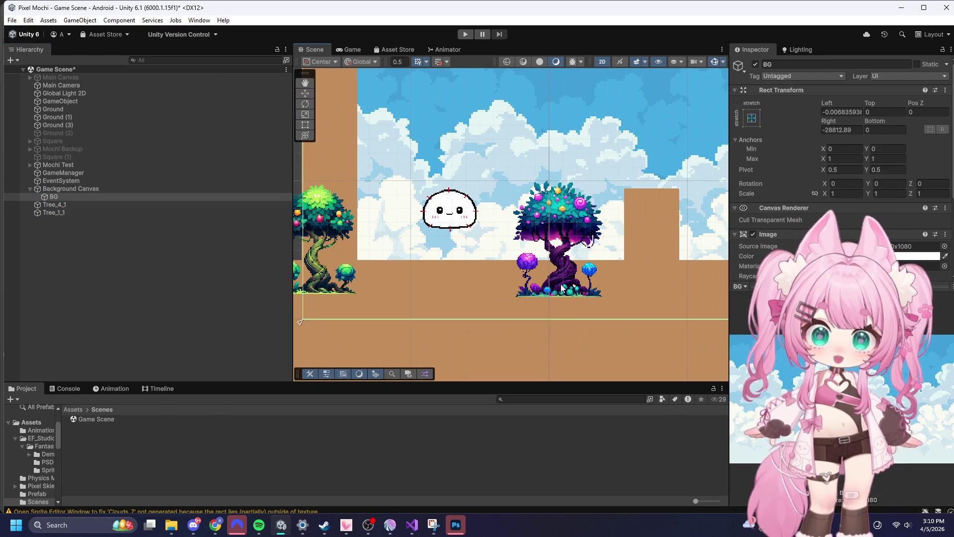
left_click(562, 288)
left_click(566, 298)
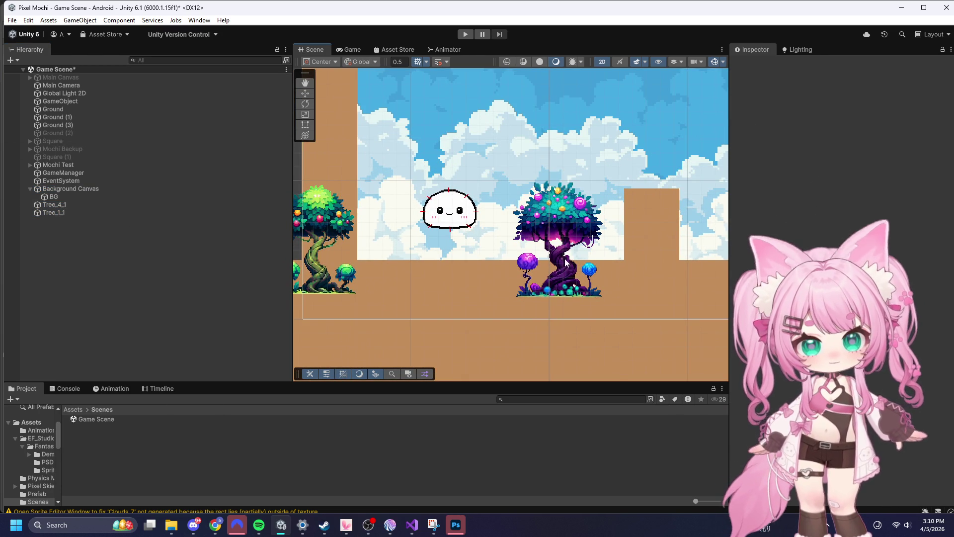
left_click(565, 290)
left_click(564, 291)
scroll(585, 294, "up", 1)
scroll(606, 289, "up", 2)
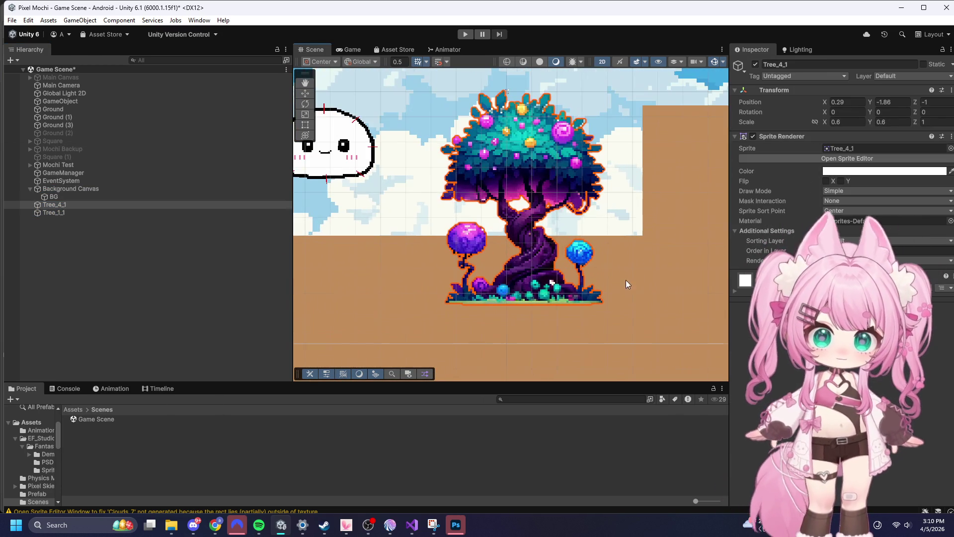
- Reposition the purple Tree_4_1 higher and slightly to the left in the scene
mouse_move(536, 148)
left_mouse_down()
mouse_move(523, 140)
mouse_move(530, 78)
left_mouse_up()
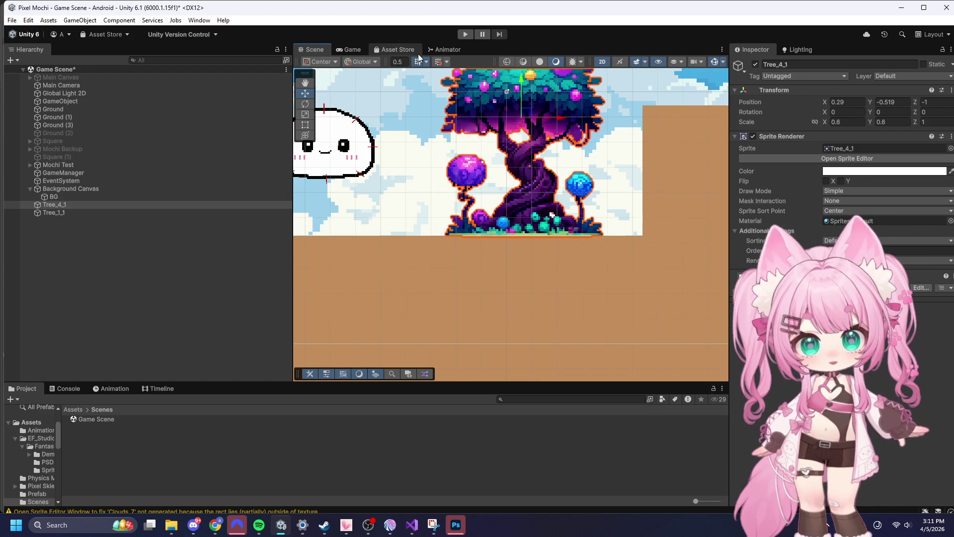
left_click(518, 75)
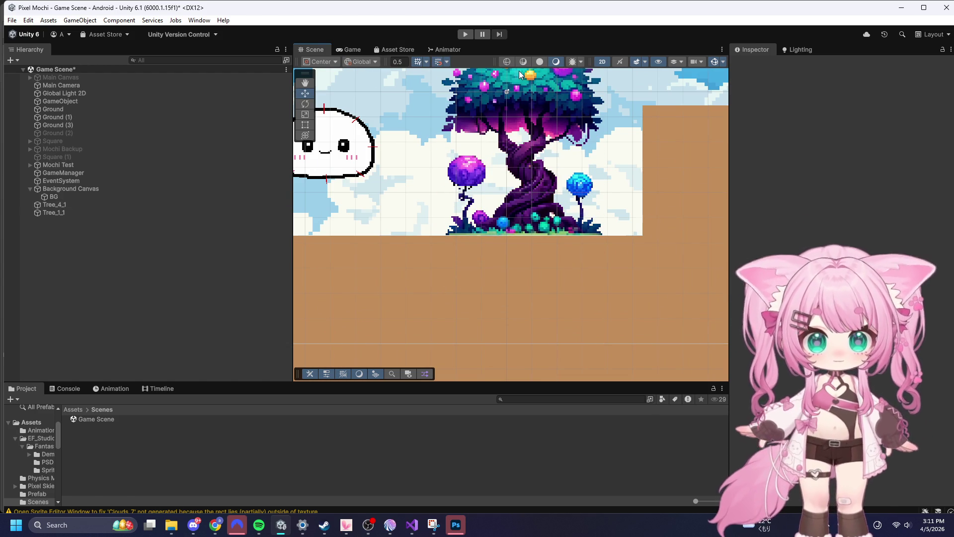
scroll(549, 226, "down", 1)
left_click(541, 138)
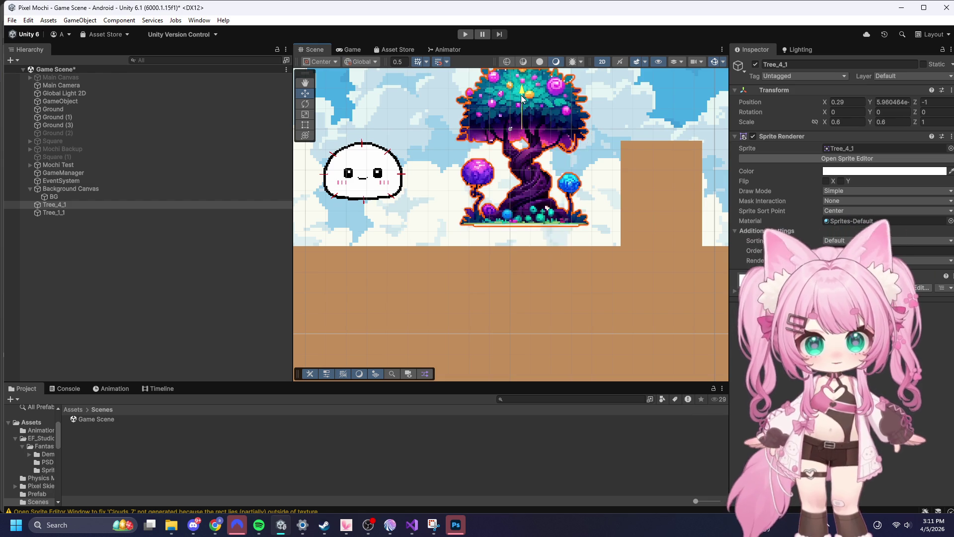
scroll(523, 159, "down", 4)
scroll(543, 168, "up", 2)
mouse_move(542, 168)
left_mouse_down()
mouse_move(611, 167)
mouse_move(517, 166)
mouse_move(684, 167)
mouse_move(501, 175)
mouse_move(593, 186)
mouse_move(671, 175)
mouse_move(498, 184)
mouse_move(610, 188)
left_mouse_up()
scroll(600, 183, "down", 2)
- Move the green Tree_1_1 up onto the ground and right, next to Mochi
left_click(354, 183)
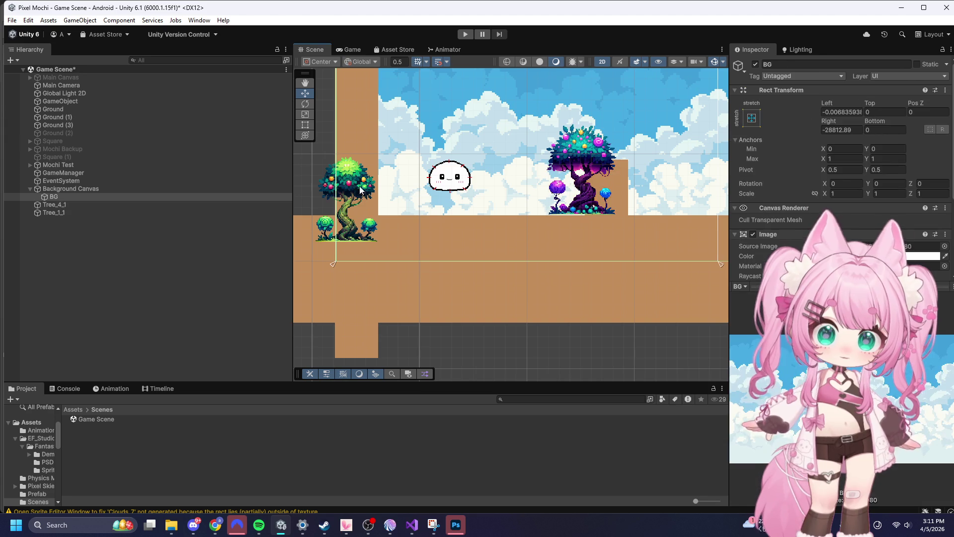
left_click(322, 233)
left_click_drag(347, 160, 343, 135)
left_click(463, 172)
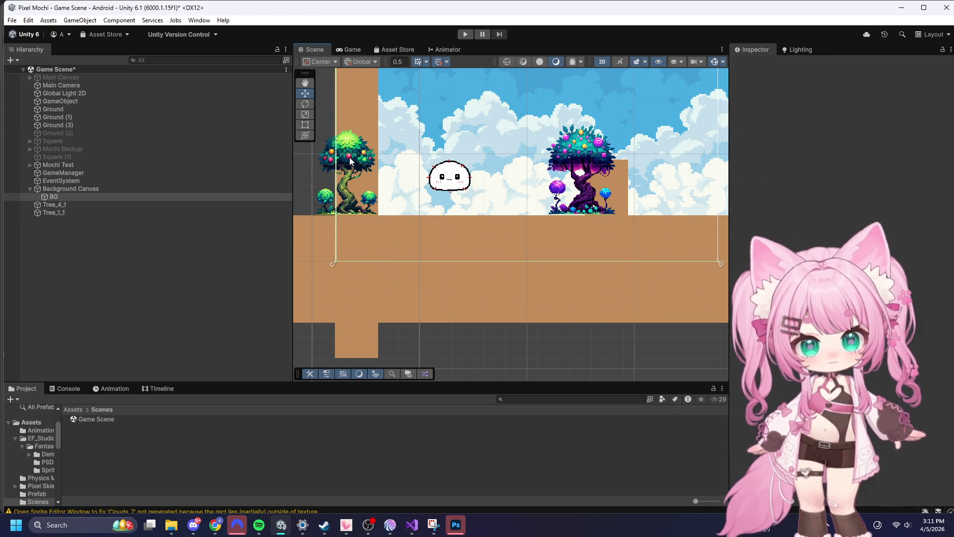
left_click(350, 157)
left_click(347, 150)
left_click(347, 150)
mouse_move(347, 150)
left_mouse_down()
mouse_move(464, 175)
mouse_move(456, 175)
left_mouse_up()
- Zoom the Scene view to review the tree placement and select Background Canvas
scroll(458, 176, "up", 5)
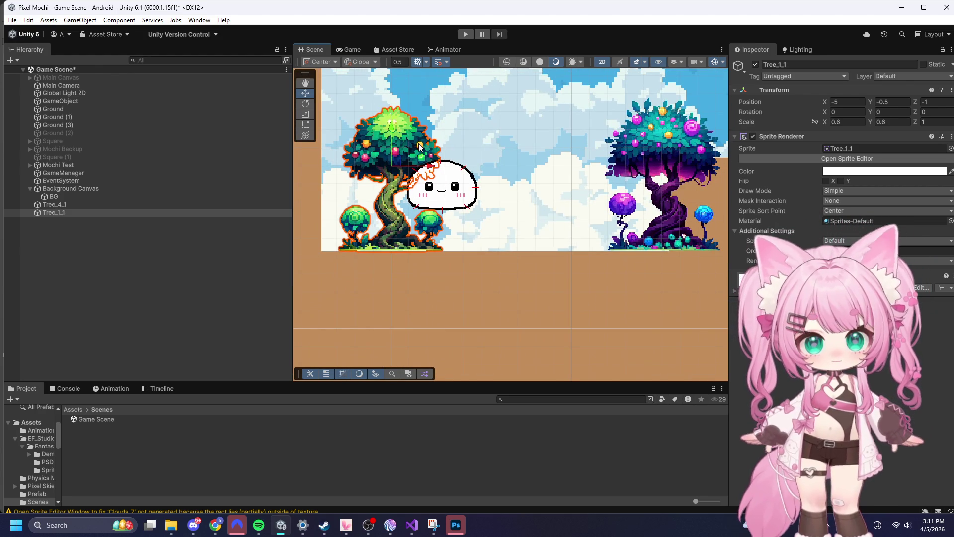
scroll(414, 148, "down", 6)
scroll(449, 80, "up", 2)
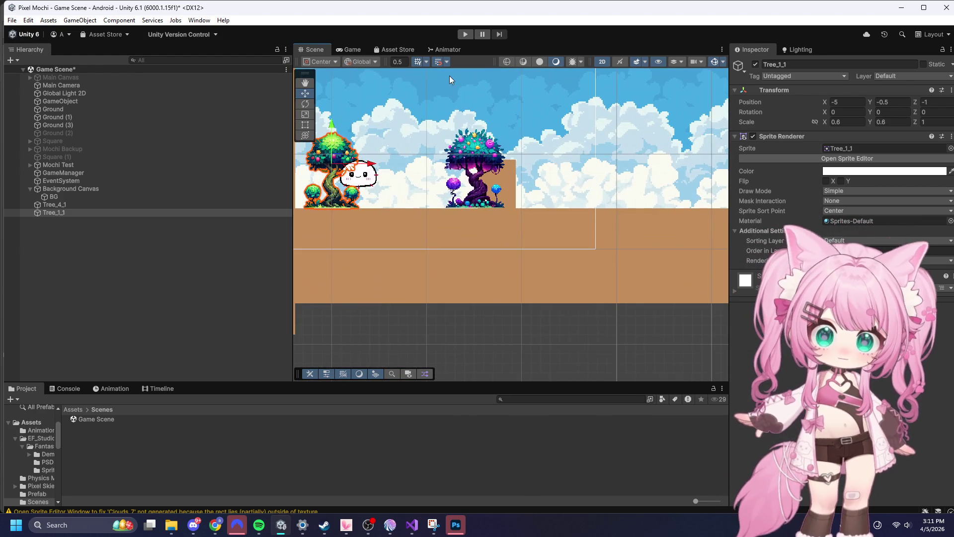
scroll(571, 258, "down", 4)
scroll(596, 308, "up", 2)
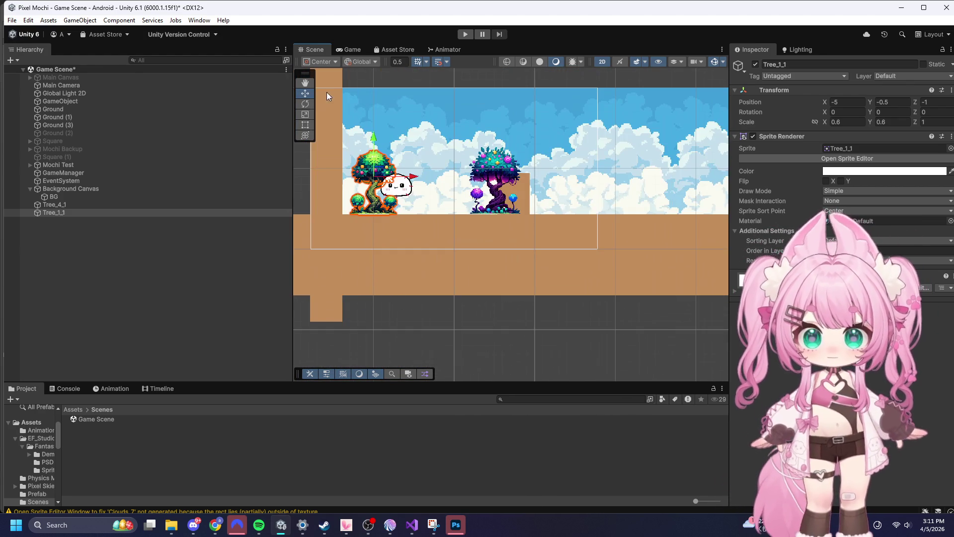
scroll(381, 98, "up", 2)
scroll(381, 98, "up", 1)
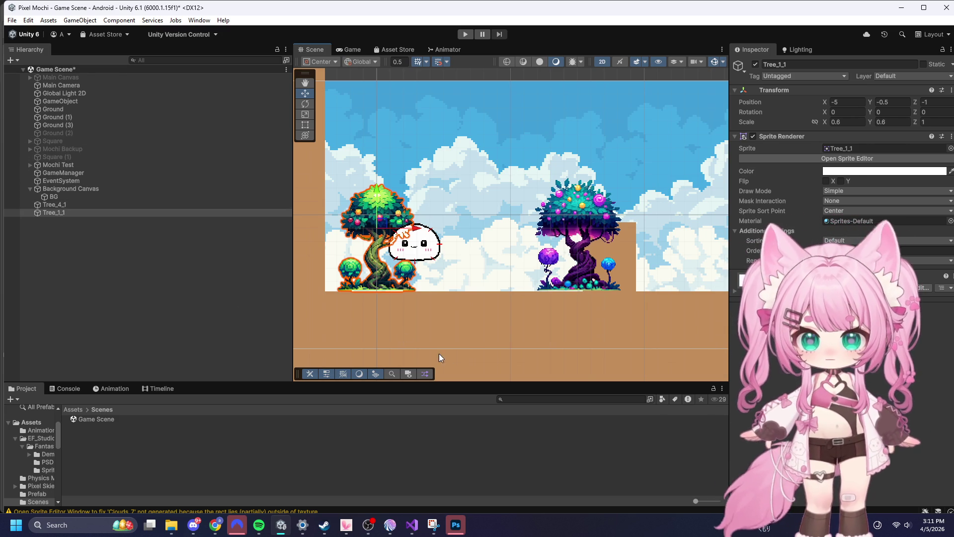
left_click(31, 190)
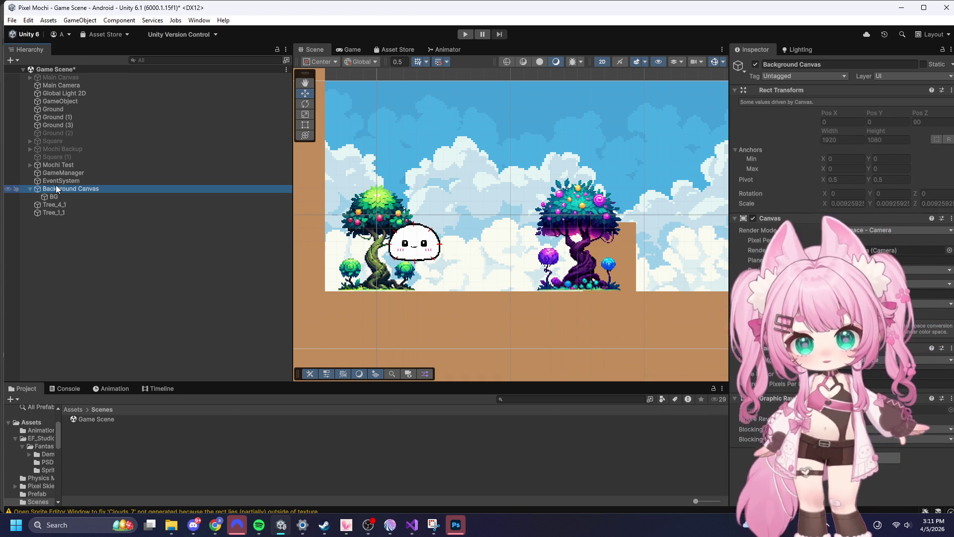
- Move Background Canvas to the bottom of the Hierarchy, below Tree_1_1
scroll(436, 178, "up", 5)
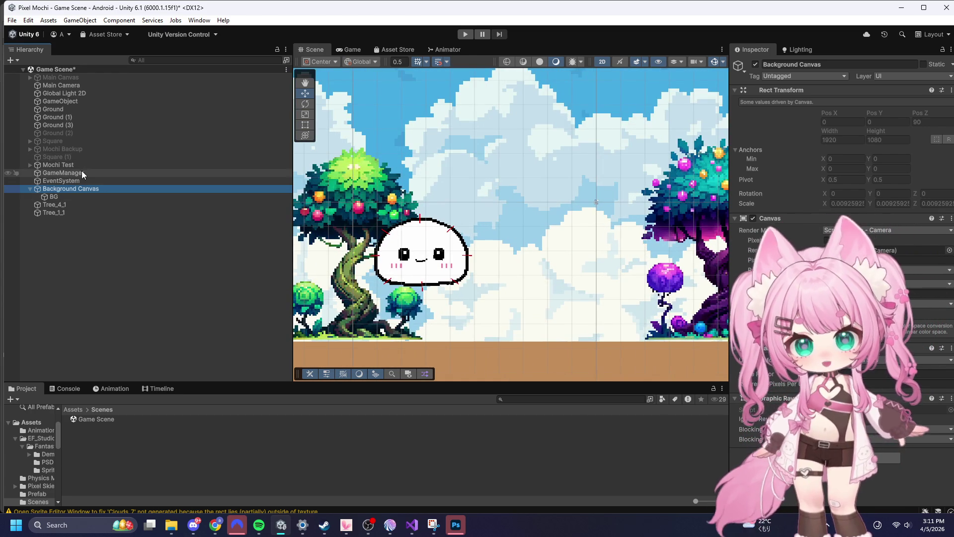
left_click(73, 165)
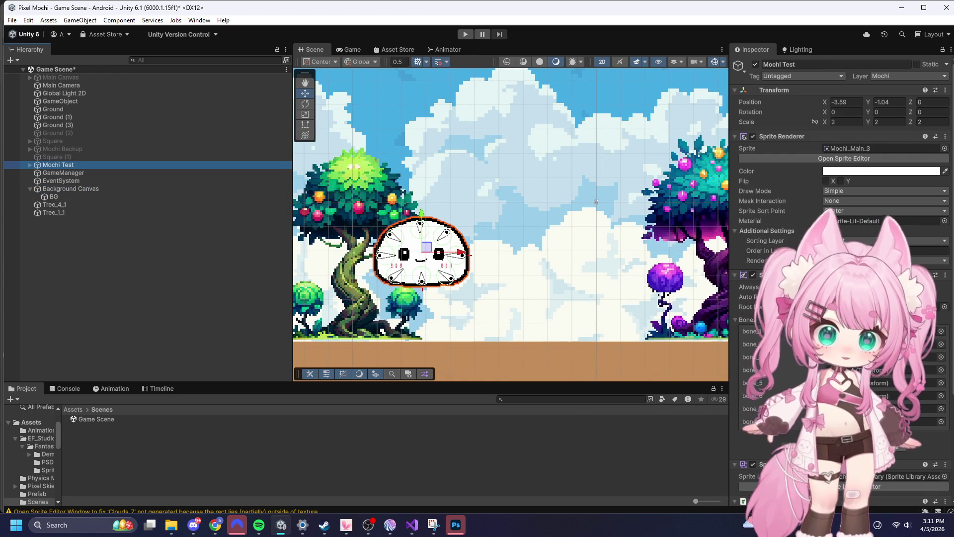
left_click(70, 118)
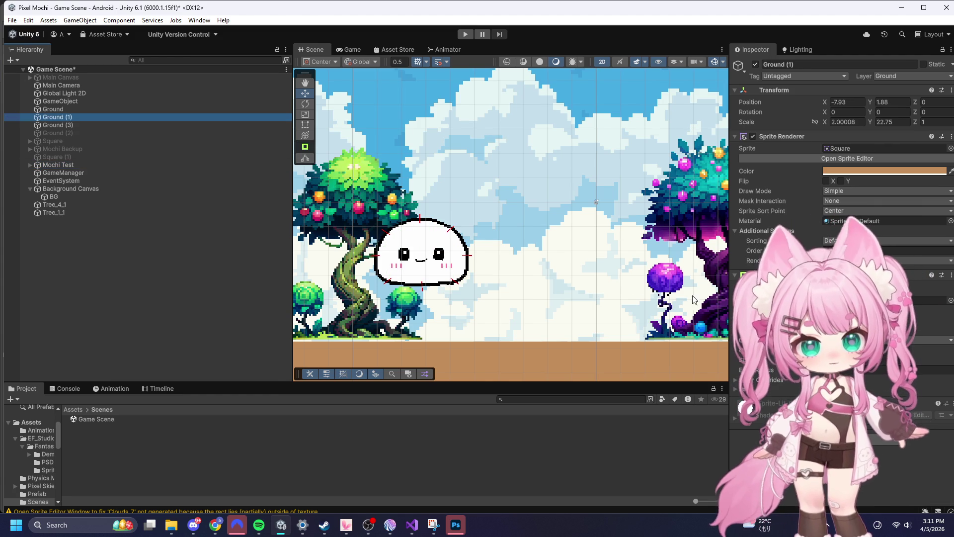
scroll(342, 144, "down", 5)
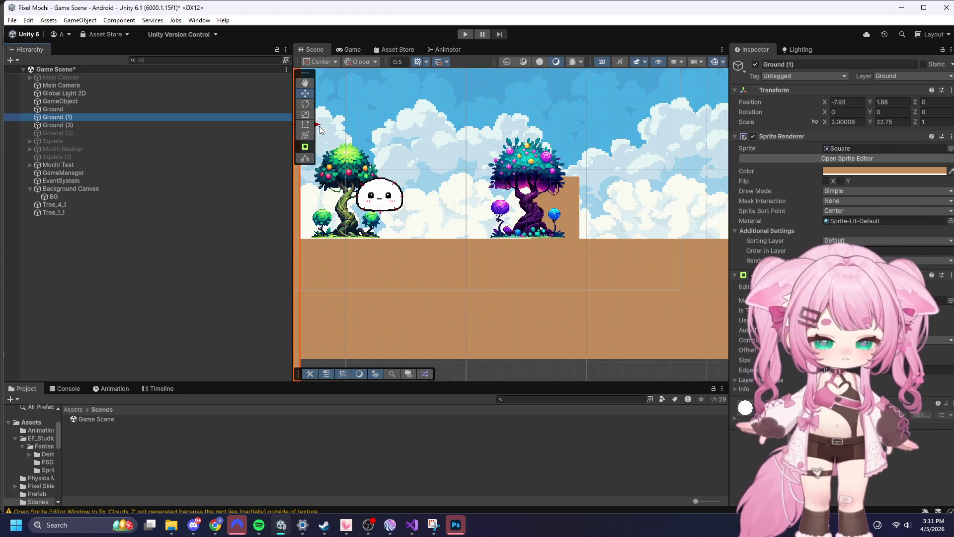
left_click(29, 187)
left_click_drag(58, 190, 70, 91)
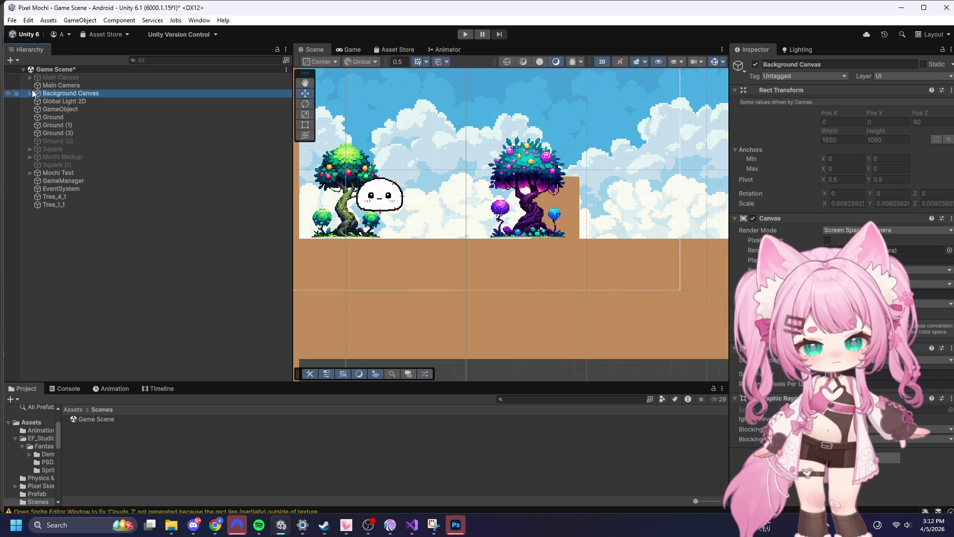
left_click_drag(58, 210, 58, 210)
- Make Tree_4_1 and Tree_1_1 children of Background Canvas
left_click(29, 204)
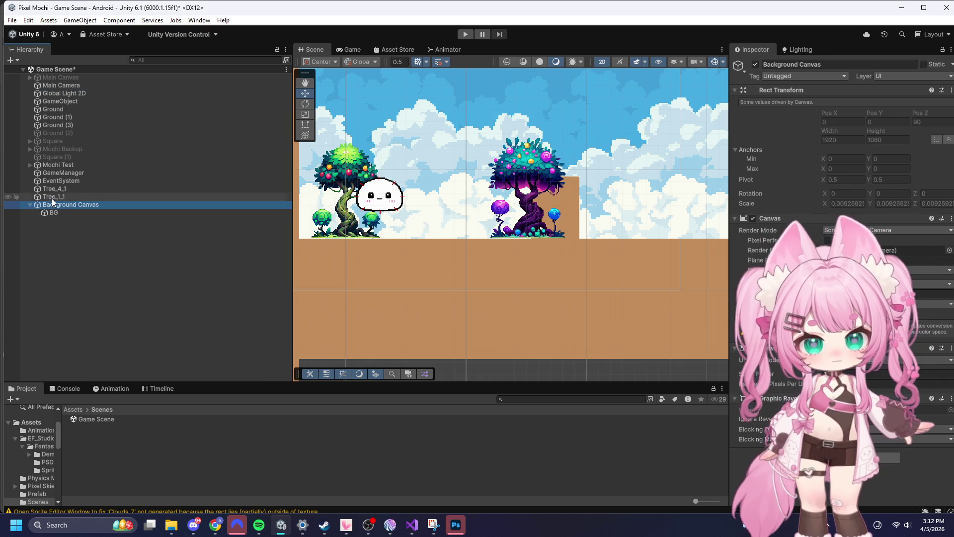
left_click(52, 189)
left_click(63, 196, "ctrl")
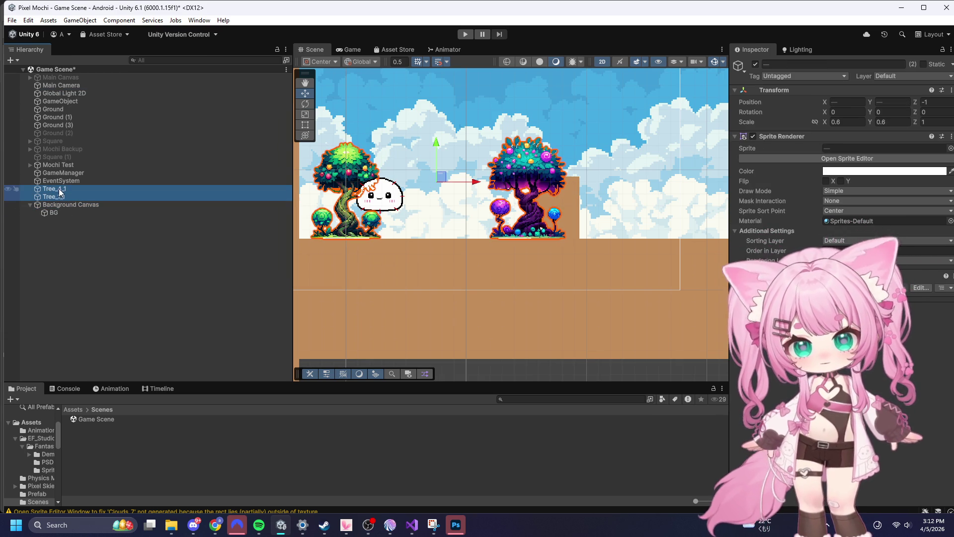
left_click_drag(56, 204, 61, 204)
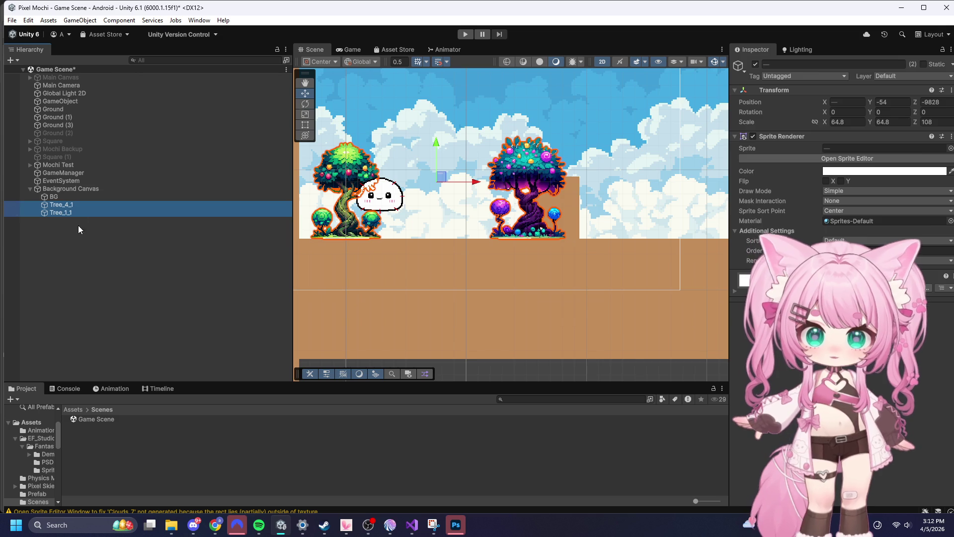
left_click(49, 224)
left_click(58, 189)
left_click(62, 204)
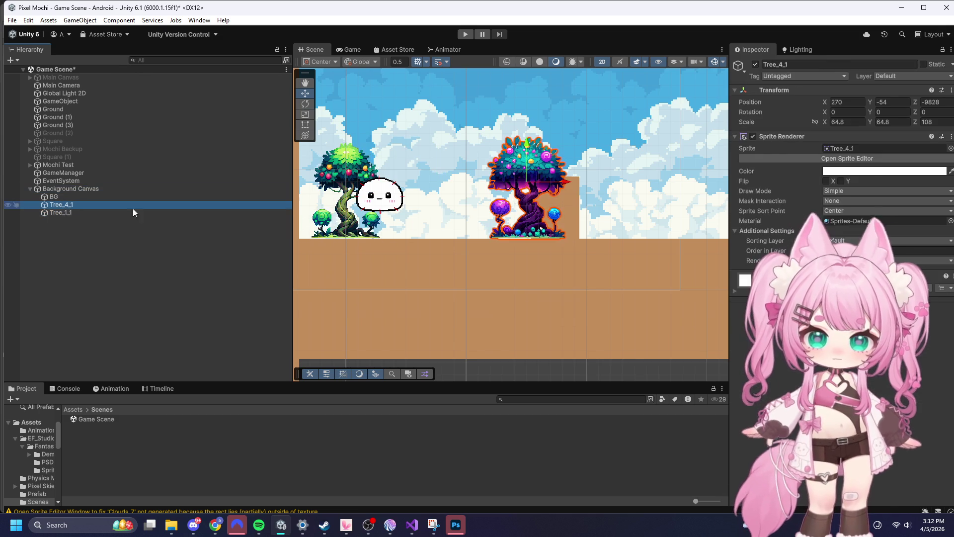
- Select Background Canvas and review its contents in the Hierarchy
scroll(653, 192, "up", 1)
scroll(591, 180, "up", 3)
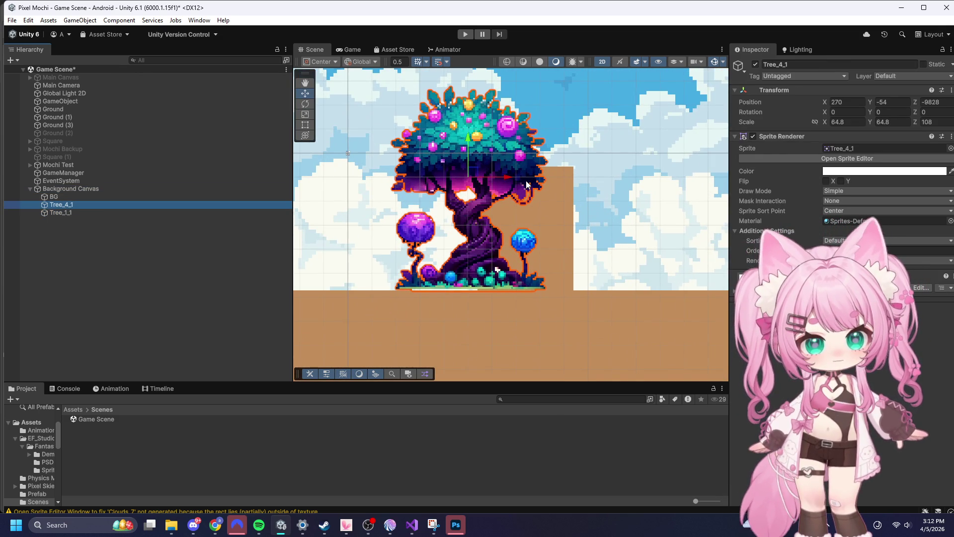
scroll(513, 177, "down", 2)
left_click(67, 188)
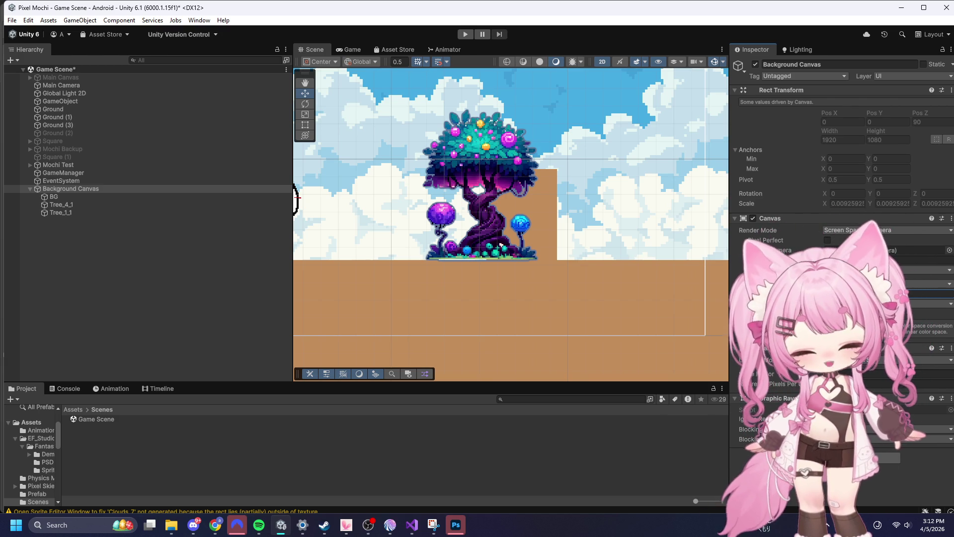
scroll(469, 80, "down", 2)
scroll(531, 117, "down", 3)
scroll(385, 103, "up", 6)
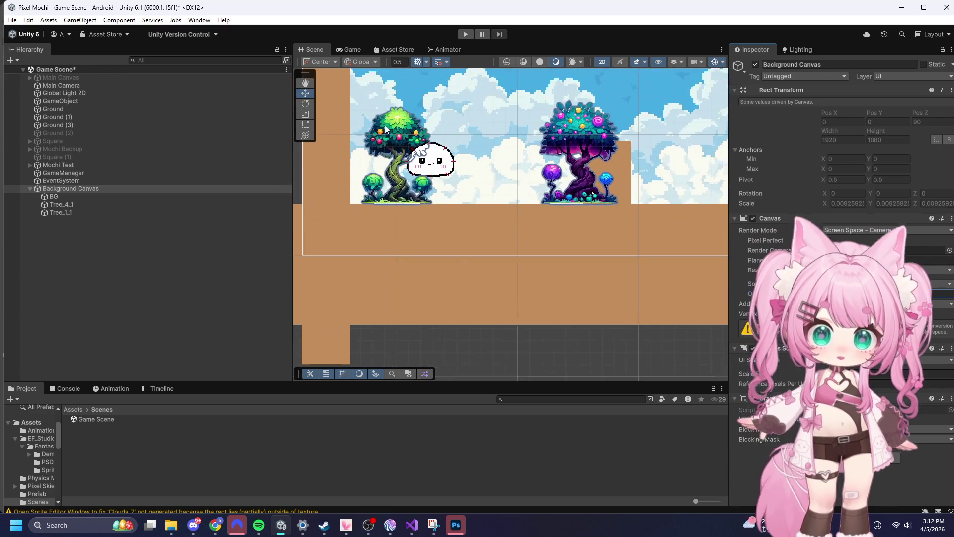
scroll(386, 103, "up", 1)
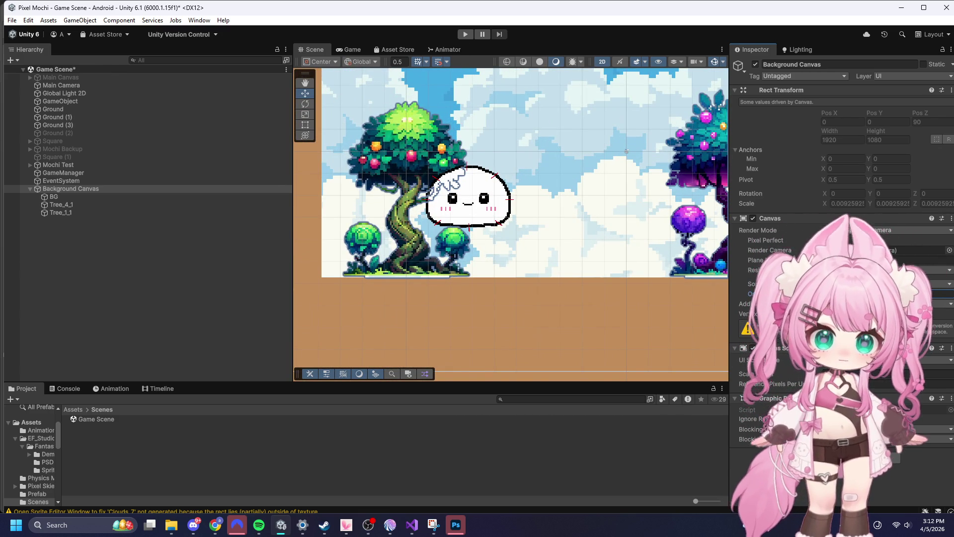
key("Return")
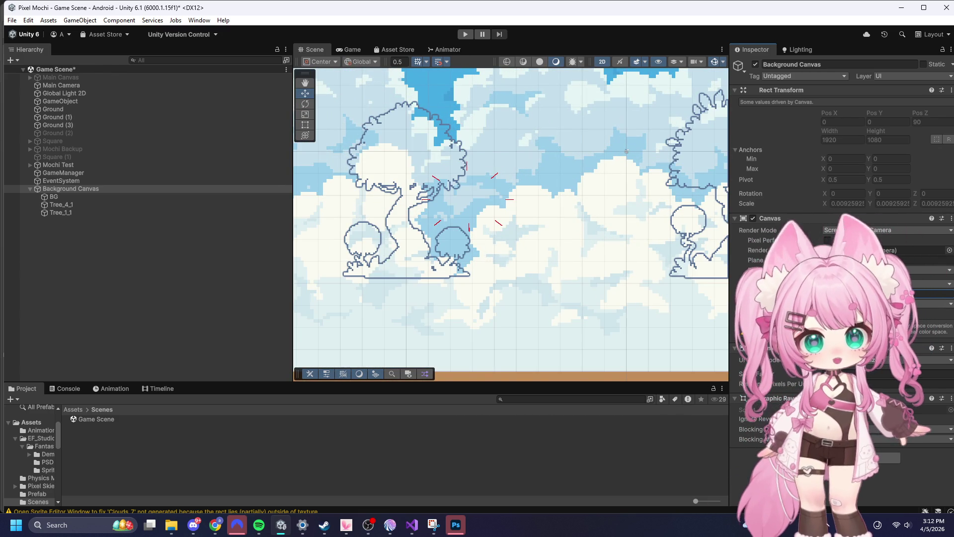
scroll(540, 208, "down", 5)
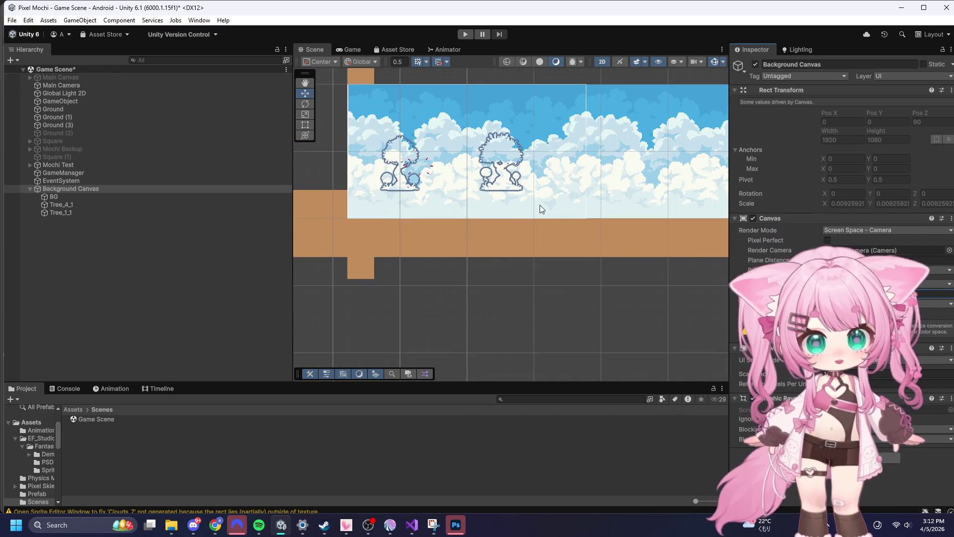
scroll(540, 207, "up", 3)
scroll(624, 254, "down", 2)
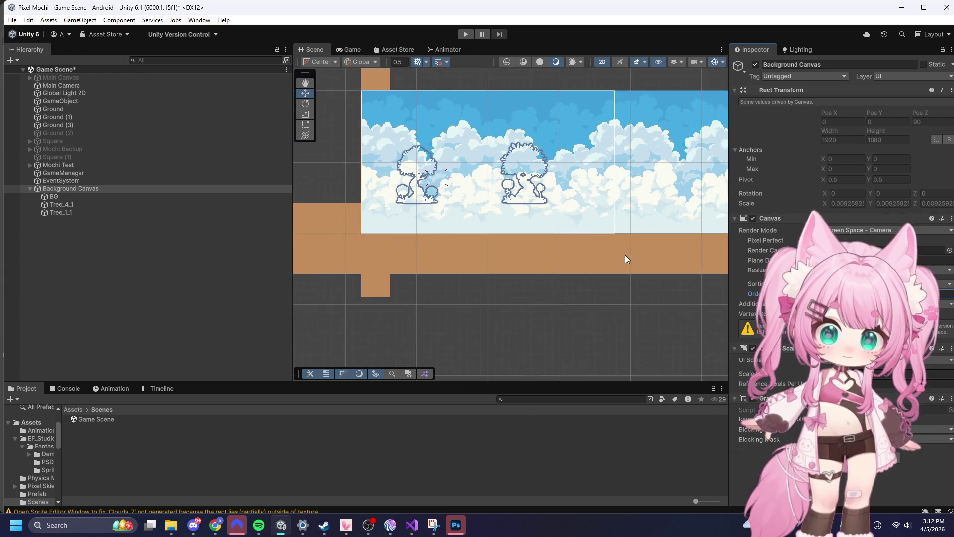
scroll(524, 130, "up", 5)
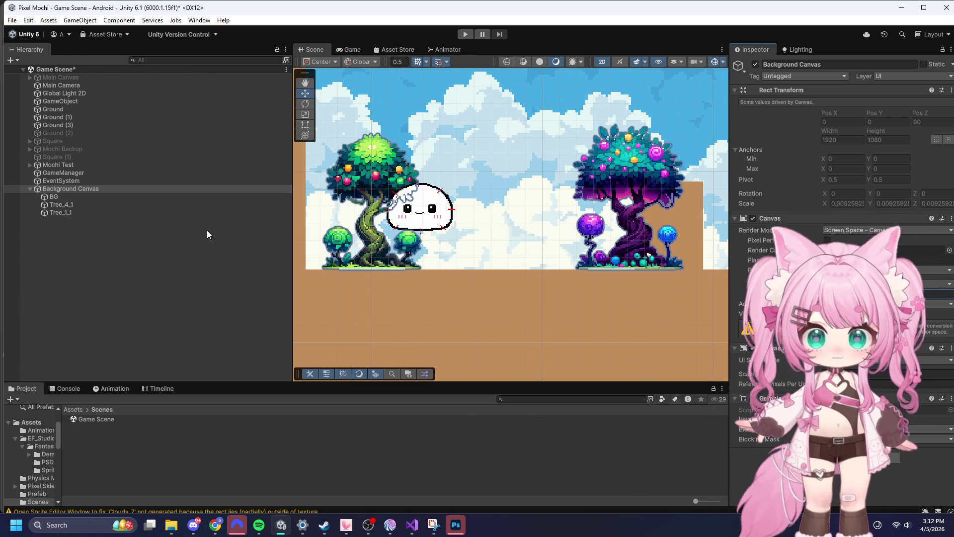
- Try reordering Tree_4_1 above BG and inspect the BG image settings
left_click(64, 206)
mouse_move(64, 207)
left_mouse_down()
mouse_move(58, 194)
mouse_move(82, 195)
mouse_move(70, 208)
left_mouse_up()
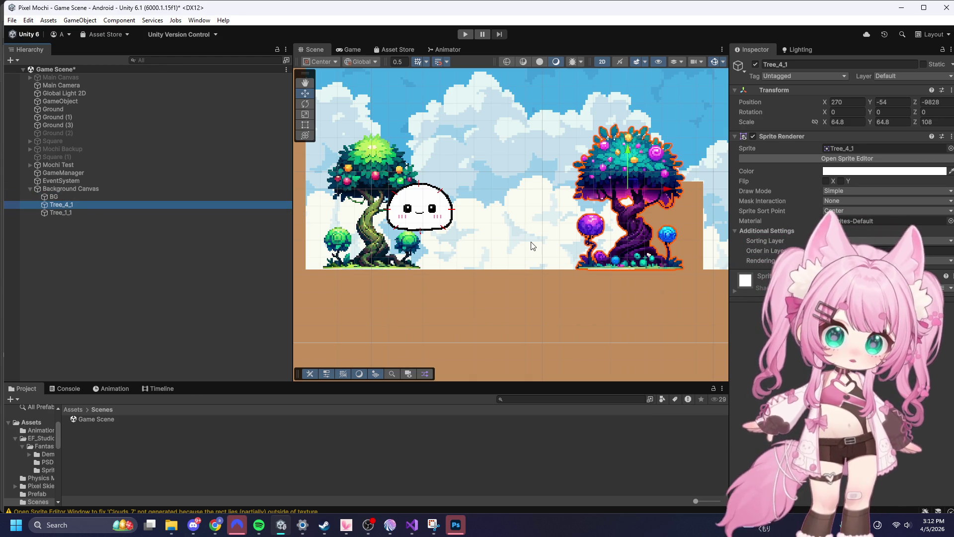
left_click(61, 195)
left_click(68, 204)
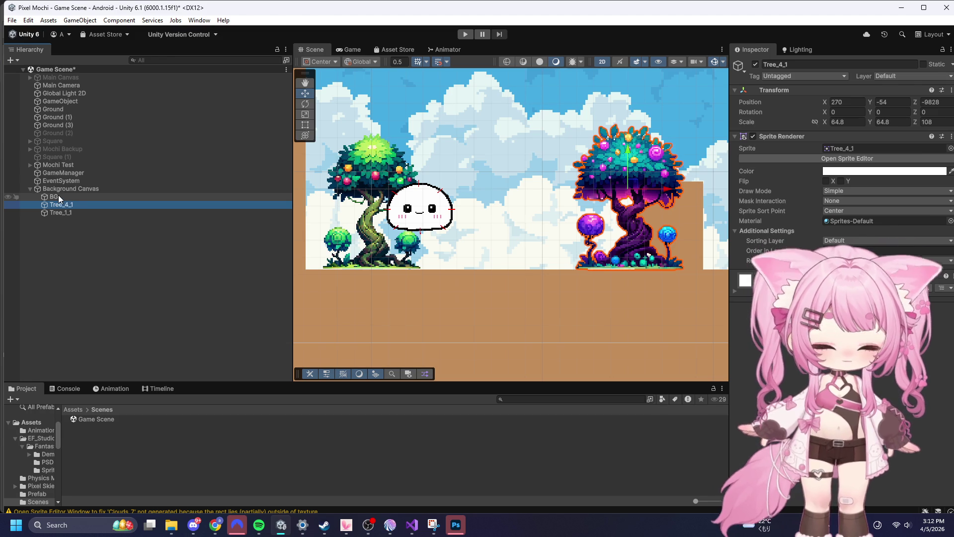
left_click(58, 196)
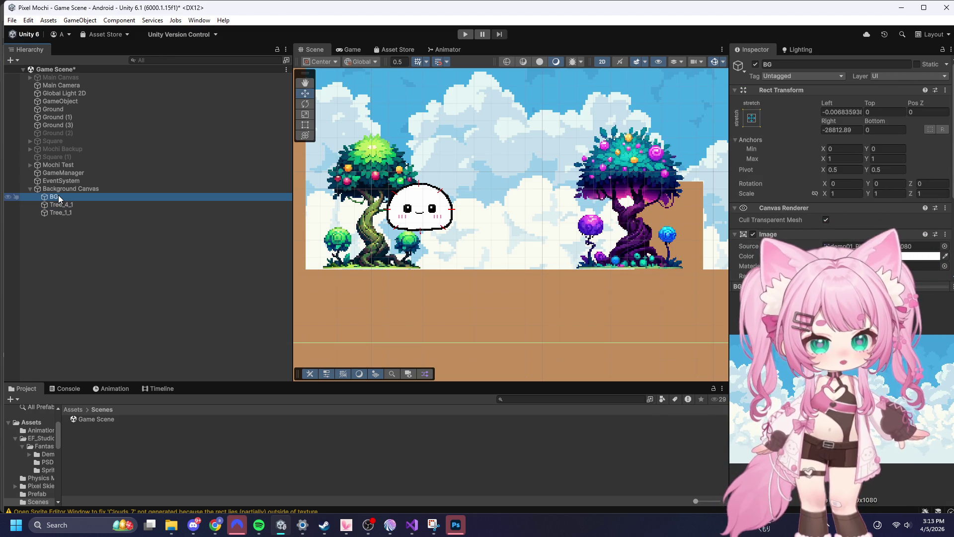
left_click(77, 206)
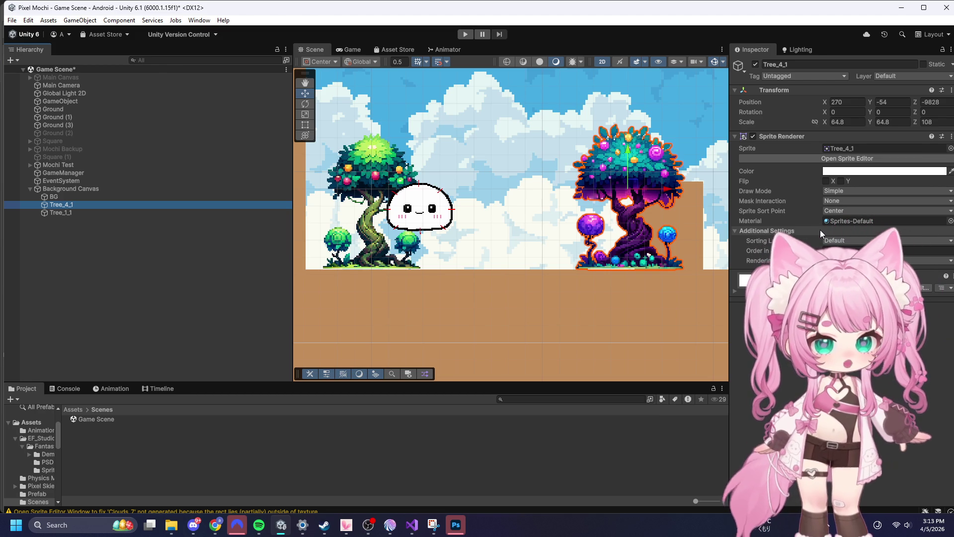
- Delete both tree sprites from the scene and minimize Unity
left_click(99, 260)
left_click(62, 212)
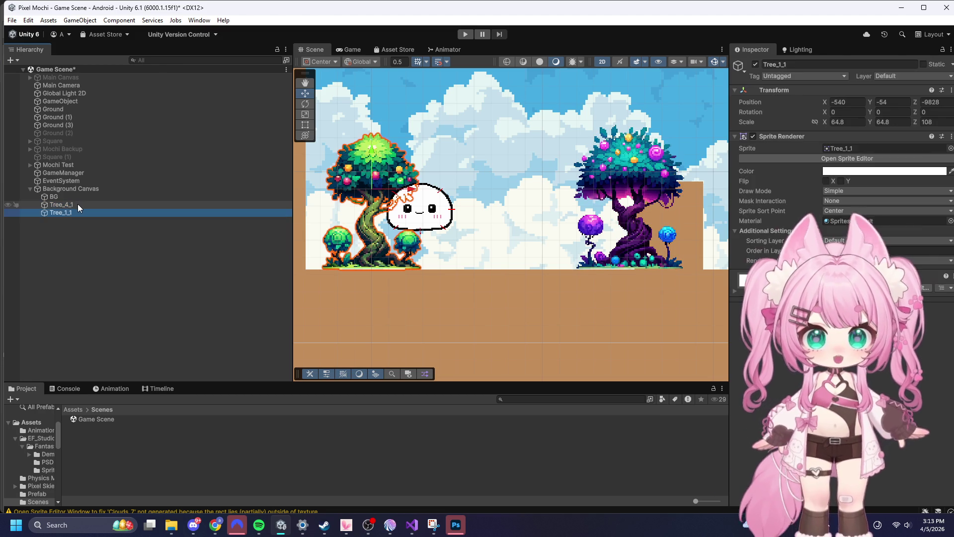
left_click(78, 204, "ctrl")
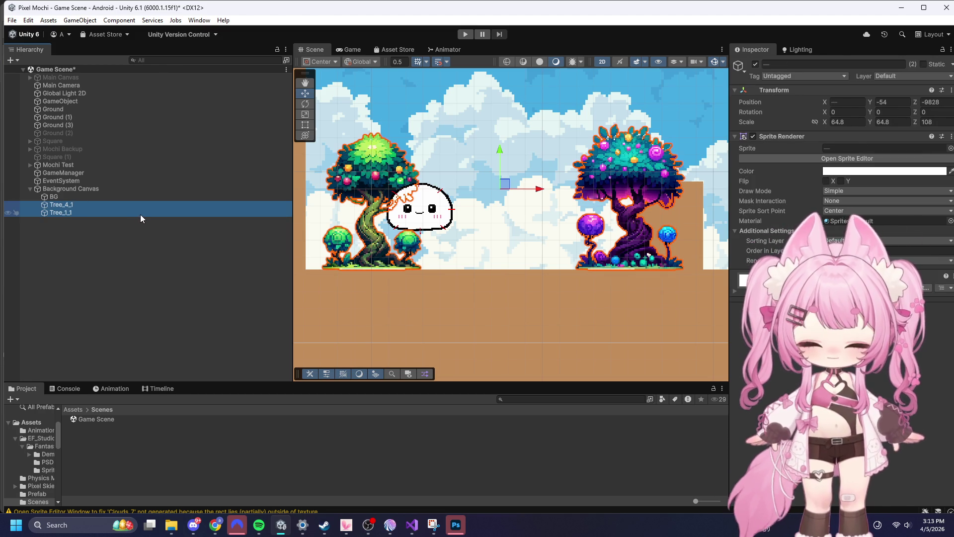
key("Delete")
left_click(901, 8)
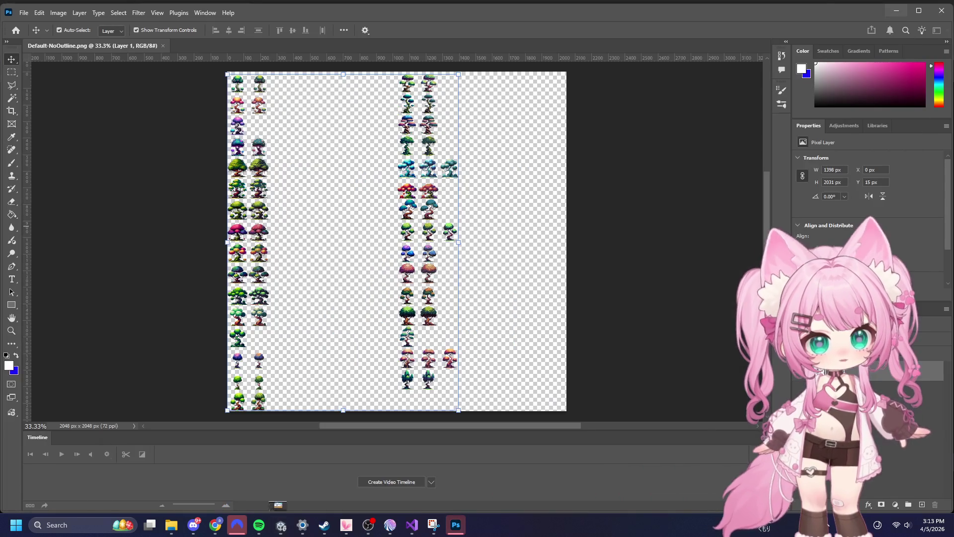
- Zoom into the lower-left trees of Default-NoOutline.png, up to 400%
scroll(82, 135, "up", 2)
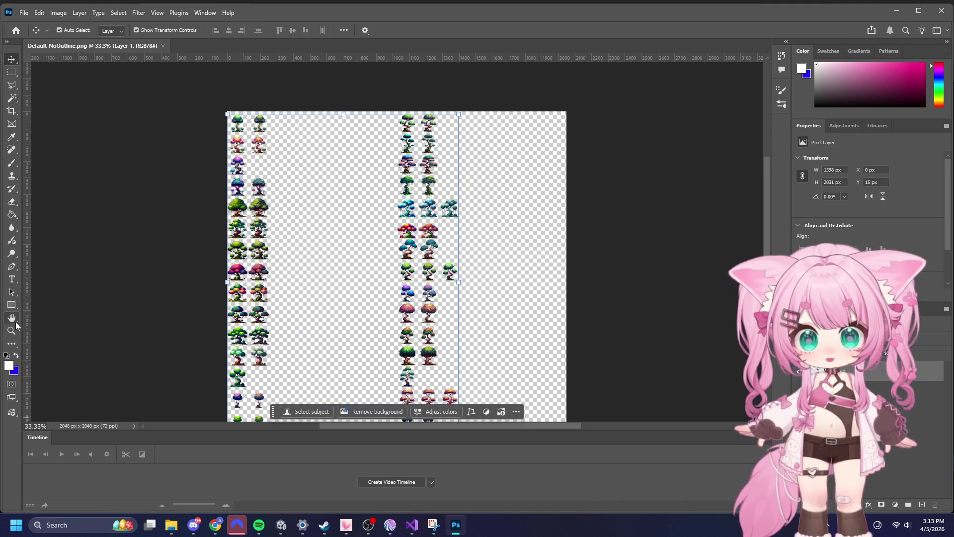
key("z")
left_click_drag(238, 209, 295, 294)
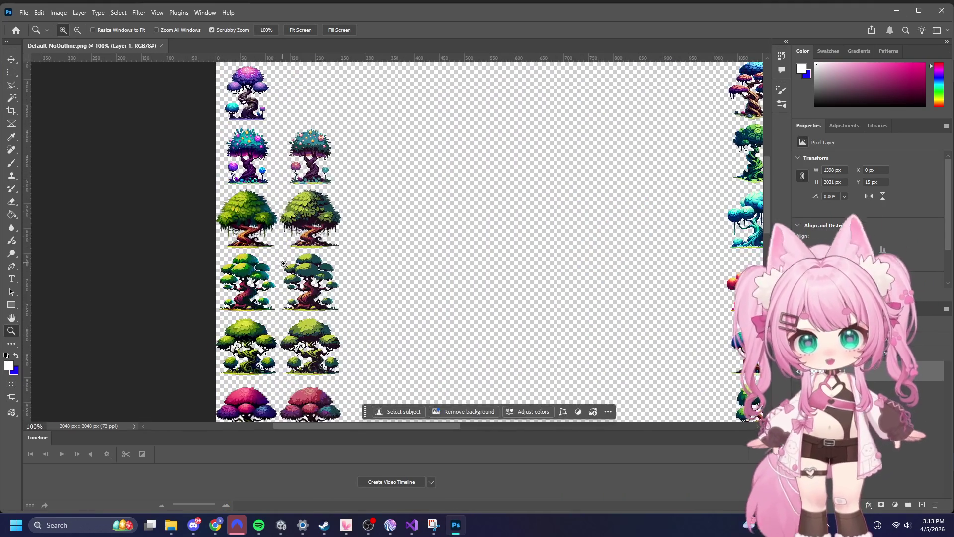
scroll(308, 273, "up", 5)
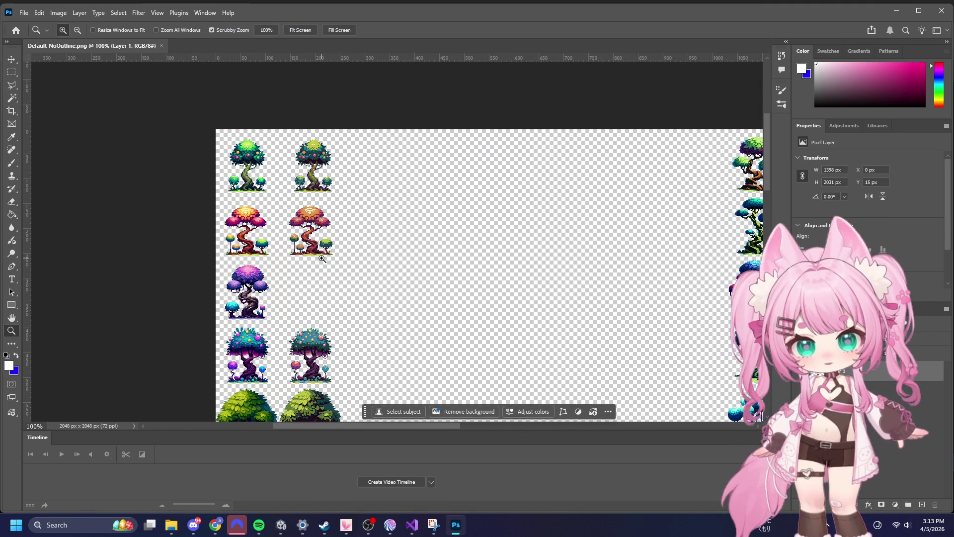
scroll(322, 252, "down", 2)
scroll(322, 252, "down", 4)
left_click(316, 319)
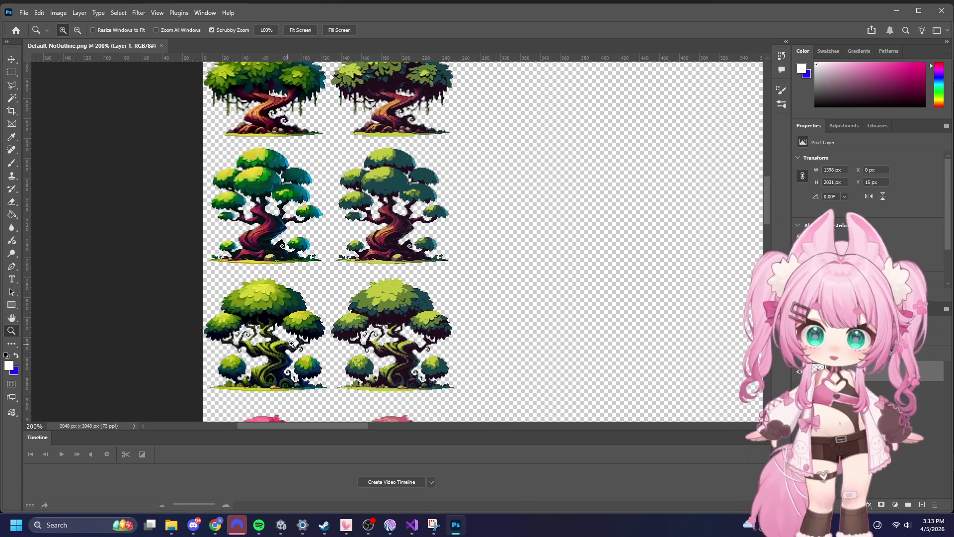
left_click(316, 319)
left_click(247, 292)
scroll(247, 293, "down", 3)
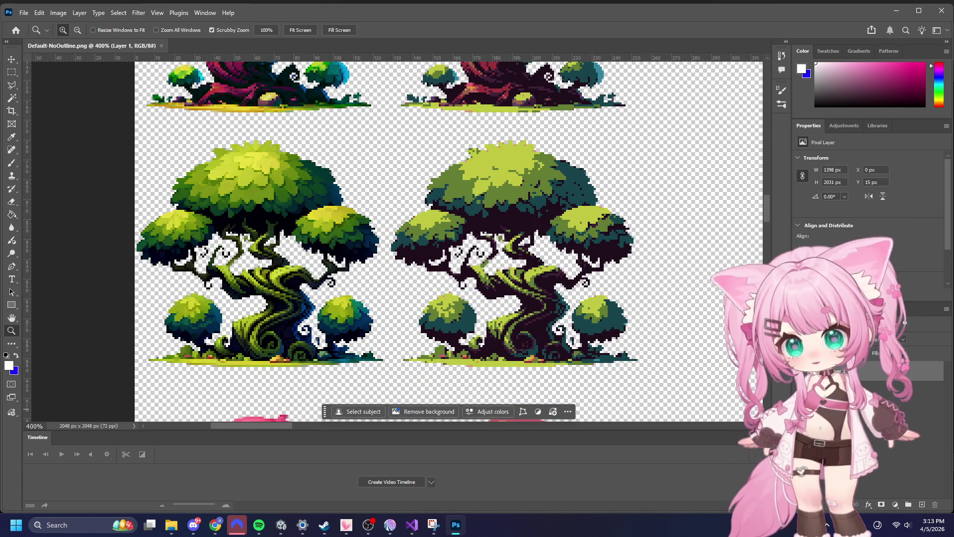
left_click(171, 525)
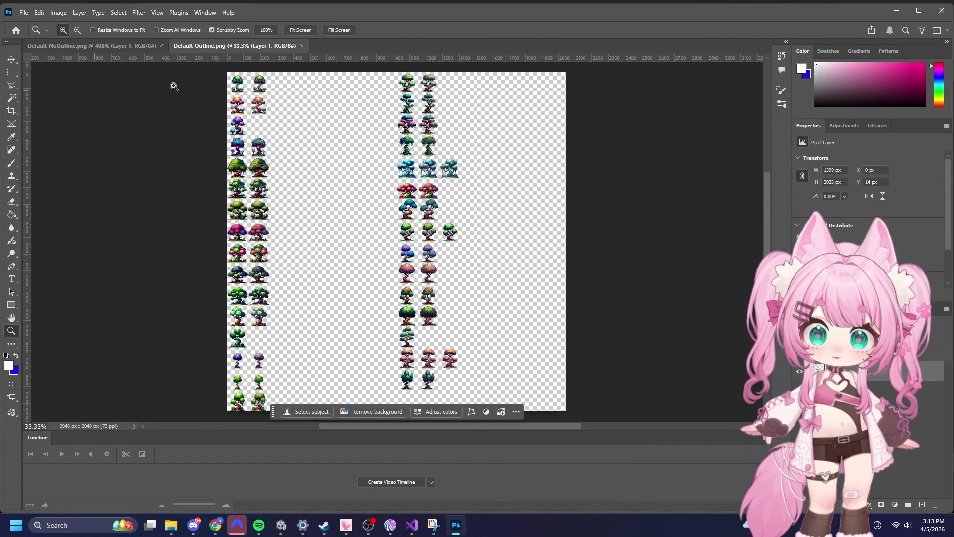
- Zoom to 400% on the top-left outlined trees and compare them with the no-outline tab
mouse_move(254, 76)
left_mouse_down()
mouse_move(236, 79)
mouse_move(388, 219)
left_mouse_up()
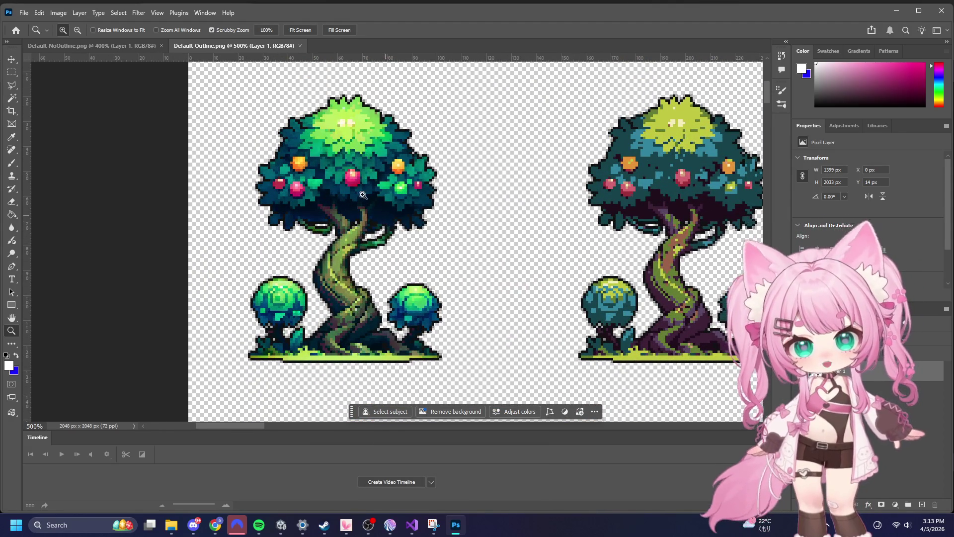
left_click(113, 48)
left_click(202, 44)
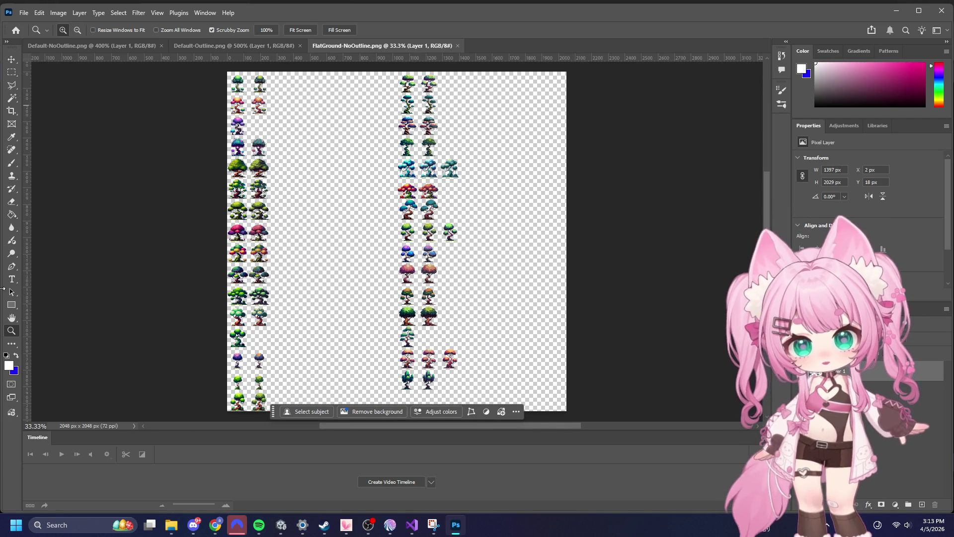
- Zoom into the FlatGround sheet's trees, then pan around the Default-NoOutline sheet
left_click_drag(241, 101, 252, 95)
scroll(298, 144, "up", 3)
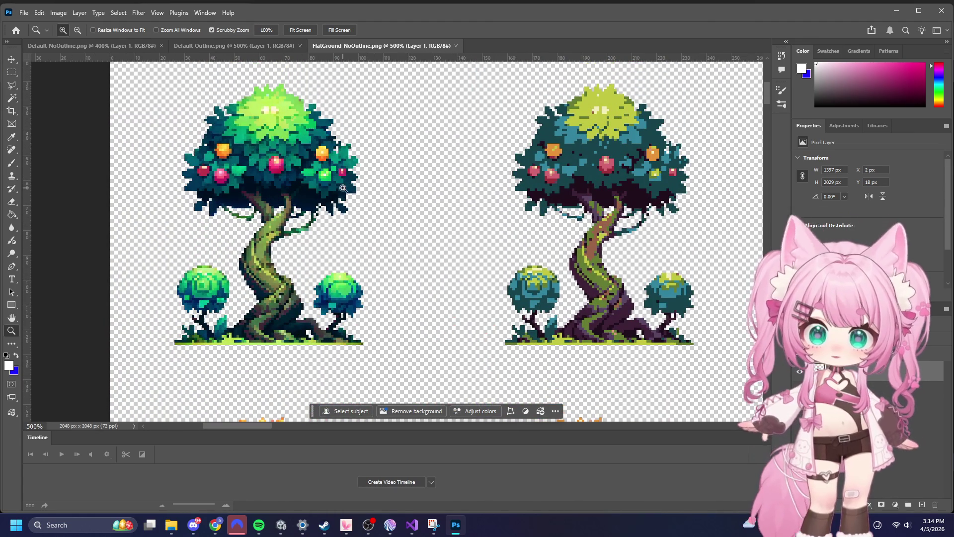
left_click(65, 45)
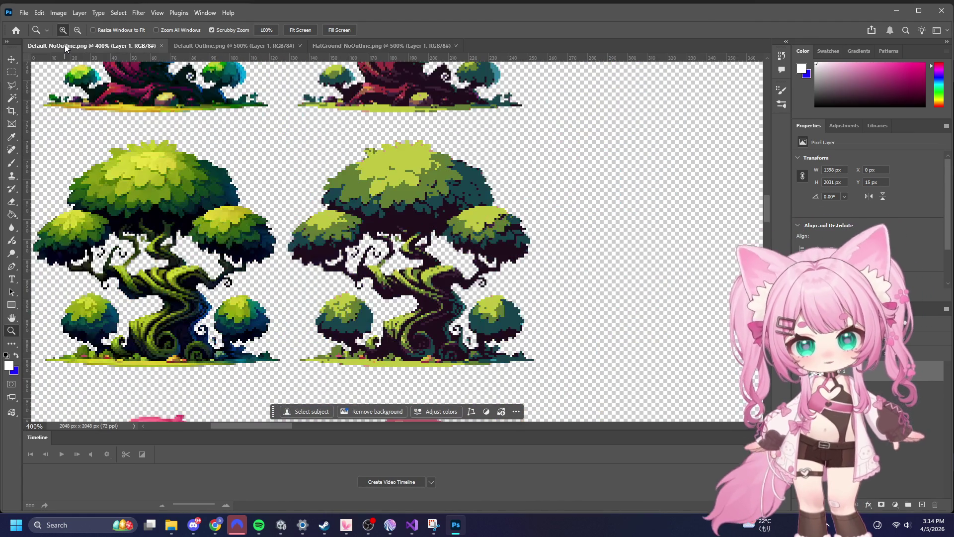
scroll(302, 190, "up", 3)
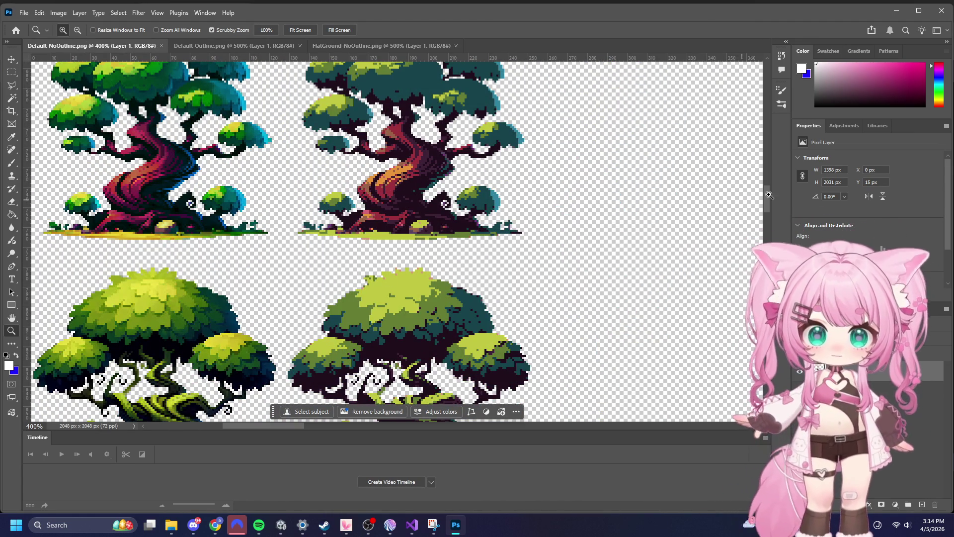
left_click_drag(766, 195, 764, 91)
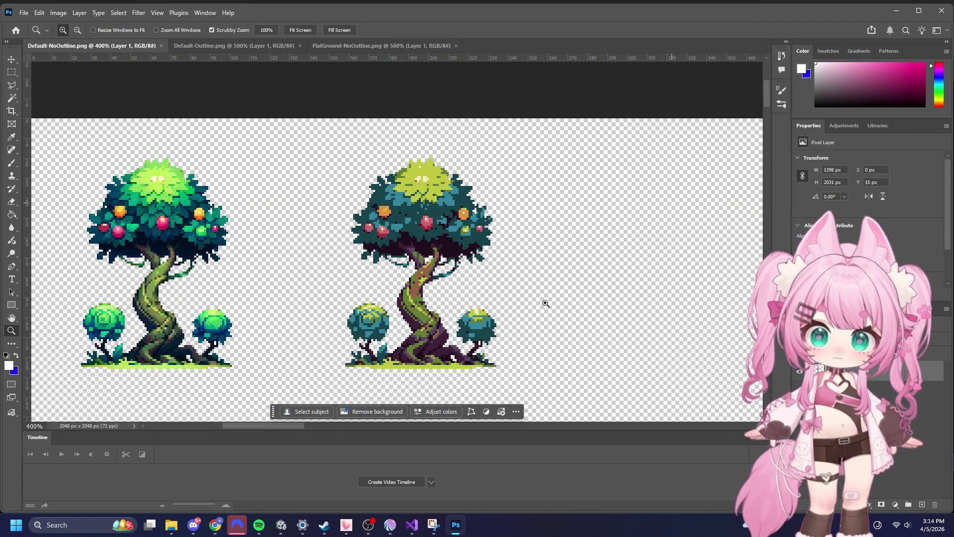
mouse_move(305, 423)
left_mouse_down()
mouse_move(261, 428)
mouse_move(271, 429)
left_mouse_up()
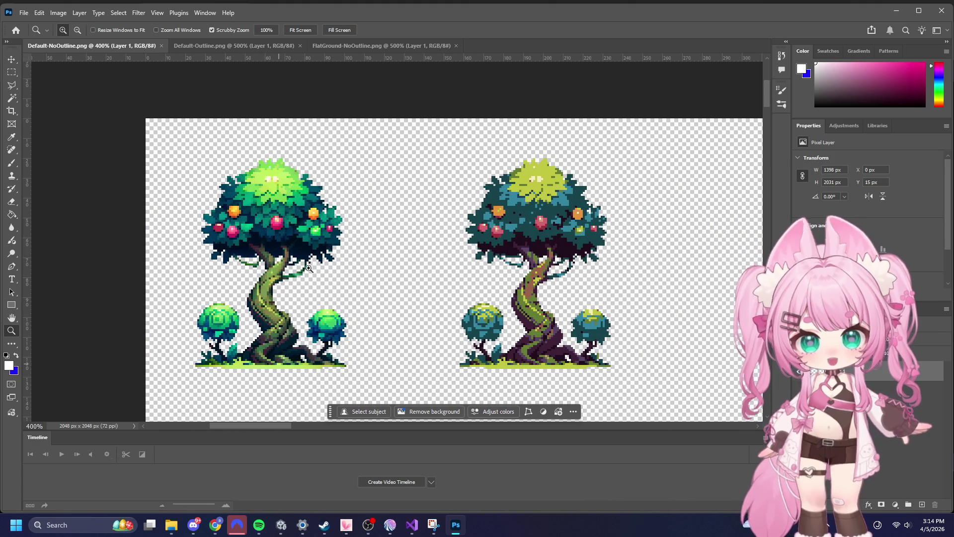
- Compare the FlatGround and Default-NoOutline tabs, scrolling to the fruit tree
left_click(350, 44)
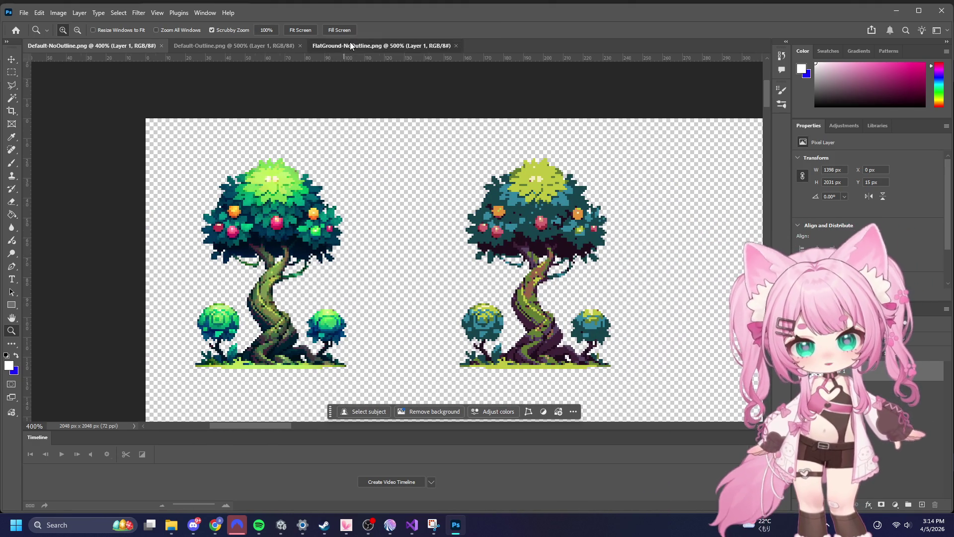
left_click(104, 45)
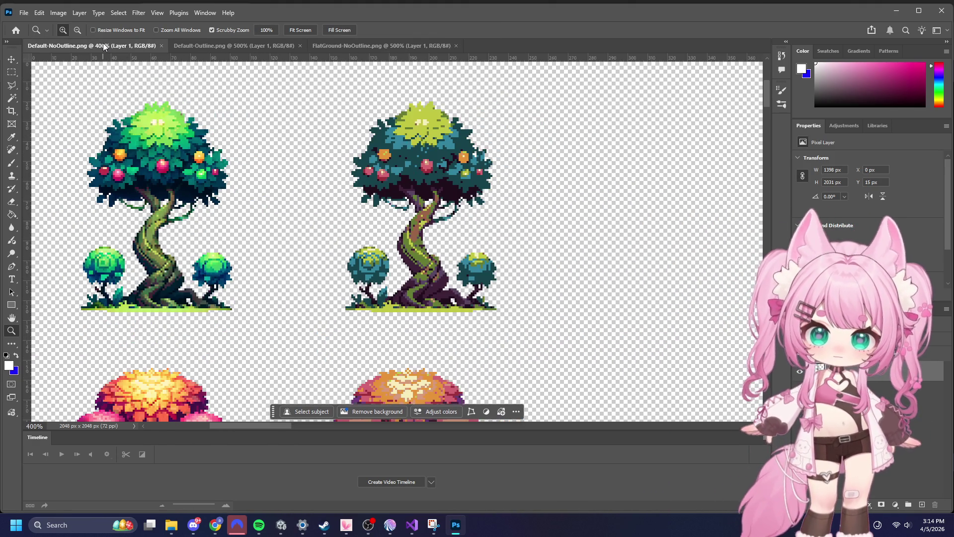
left_click(382, 46)
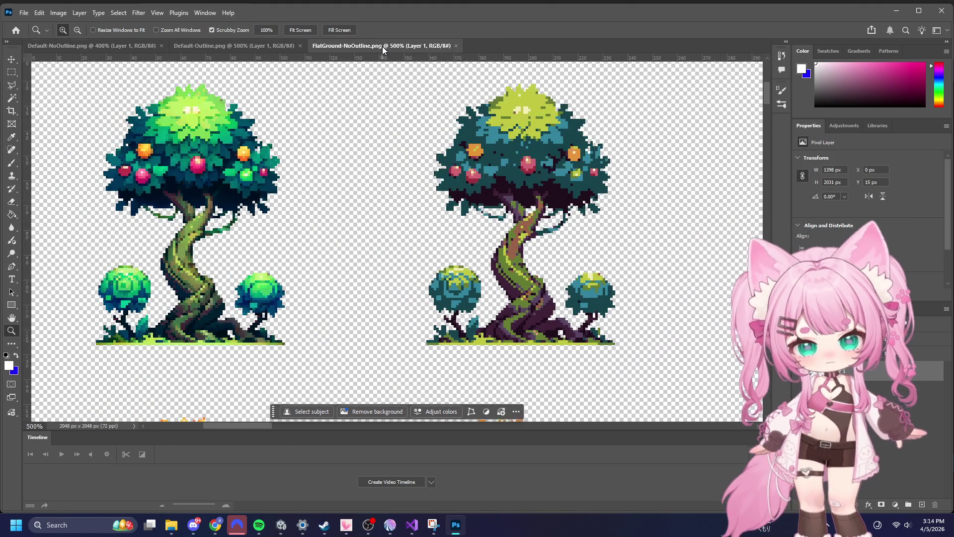
left_click(98, 46)
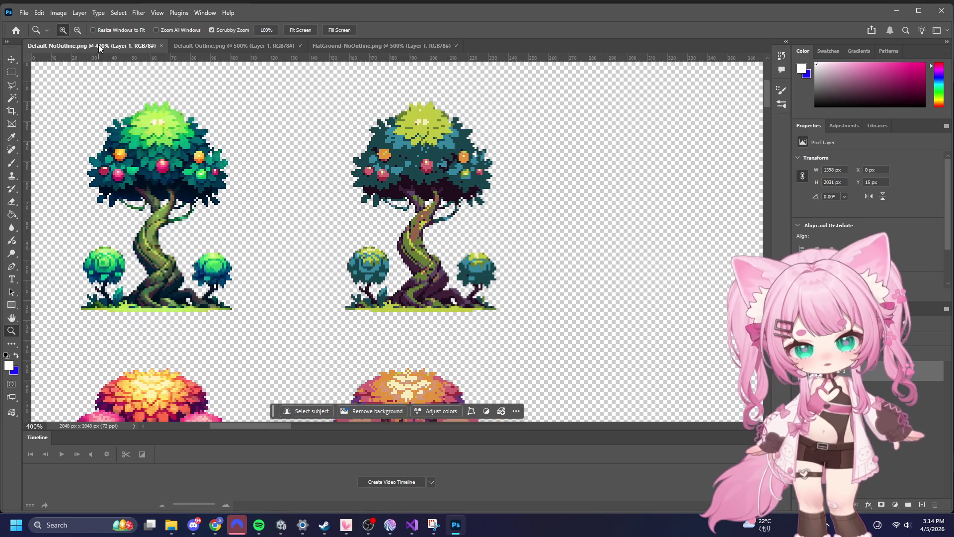
left_click(388, 46)
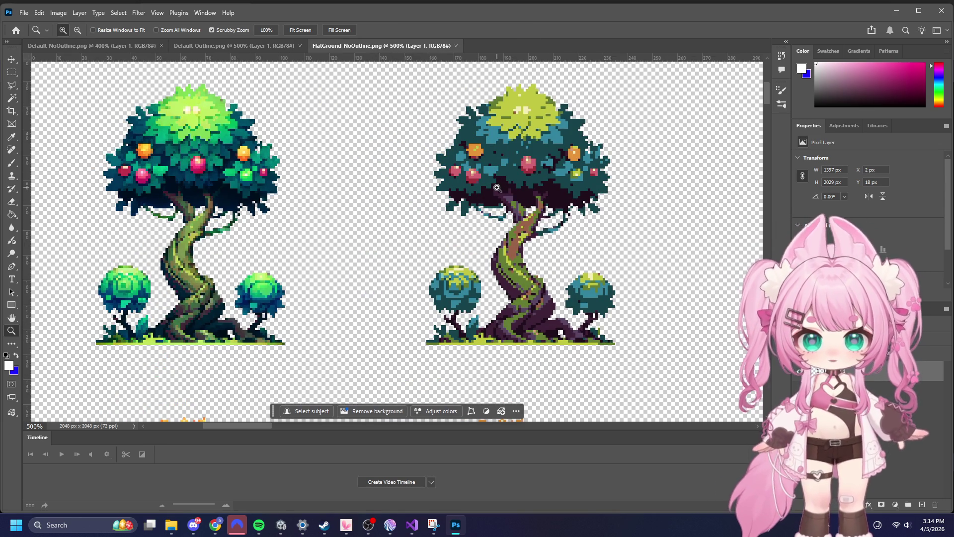
scroll(547, 182, "down", 5)
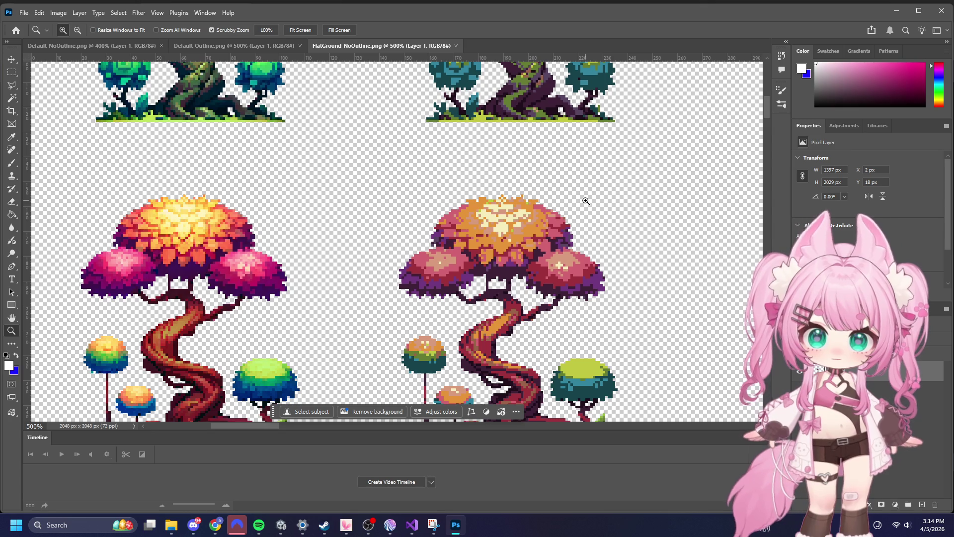
scroll(470, 196, "up", 10)
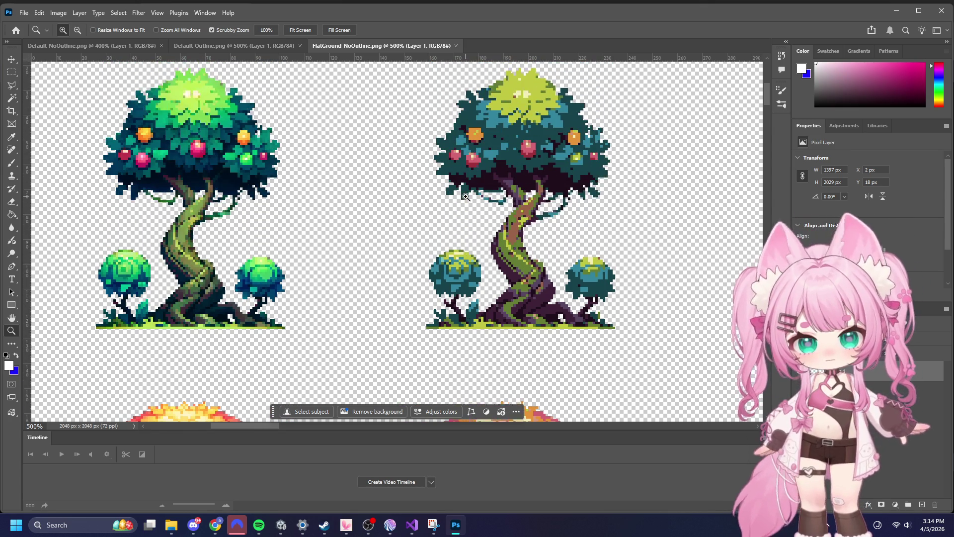
scroll(466, 170, "up", 2)
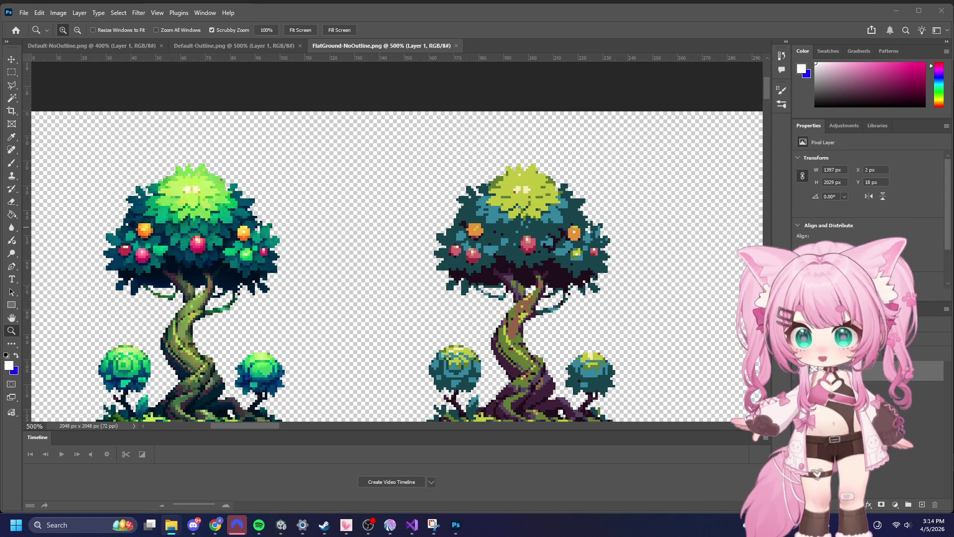
left_click(209, 46)
- Zoom out on the Default-Outline sheet to see more of its trees
scroll(439, 240, "down", 5)
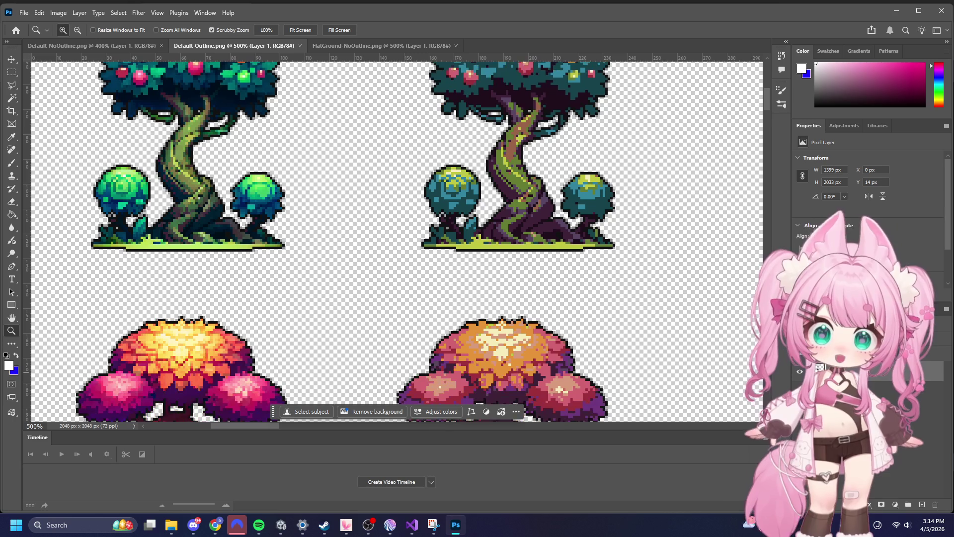
left_click(77, 30)
left_click(392, 179)
left_click(404, 175)
left_click(408, 171)
scroll(410, 174, "down", 8)
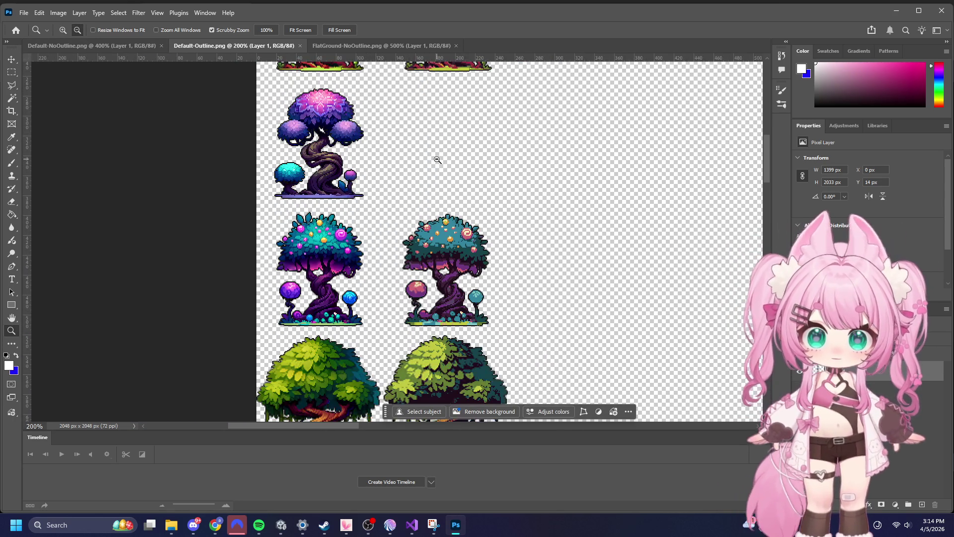
scroll(414, 186, "down", 15)
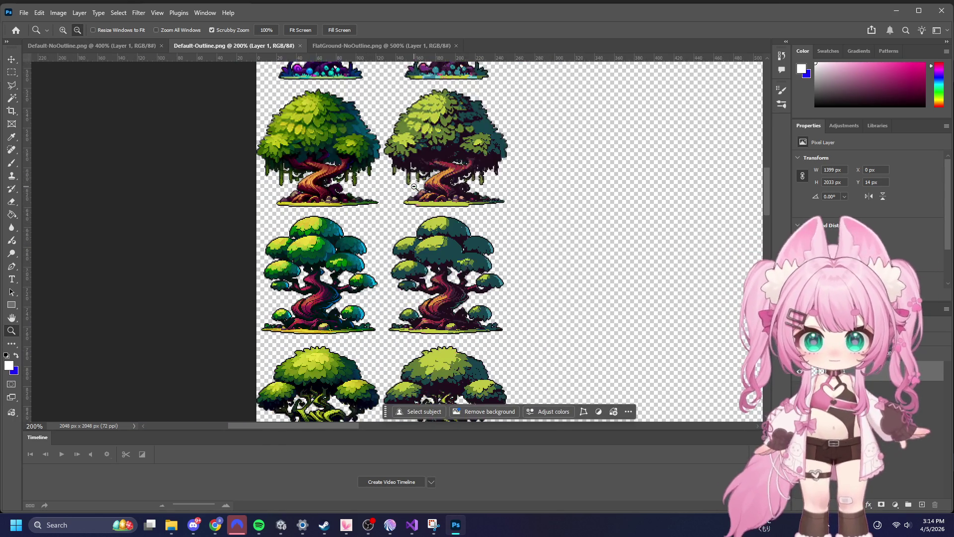
scroll(414, 215, "down", 15)
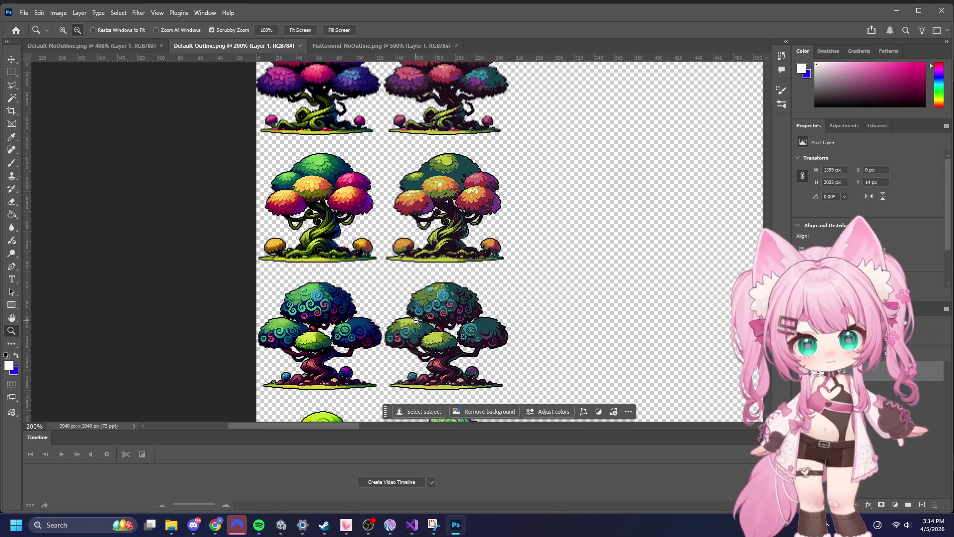
scroll(435, 381, "down", 2)
- Pan across the outlined tree sheet to browse its trees
left_click_drag(350, 425, 524, 425)
scroll(659, 273, "down", 10)
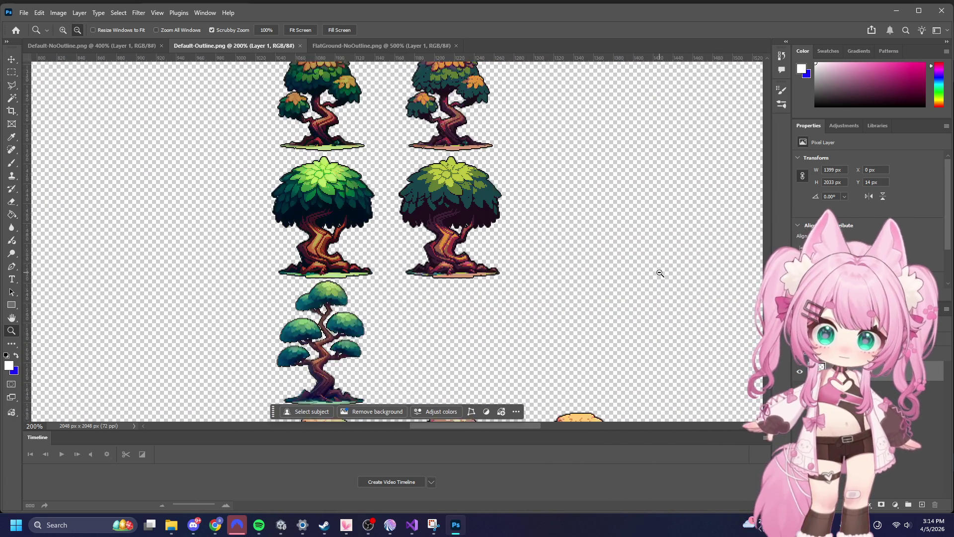
scroll(660, 273, "down", 5)
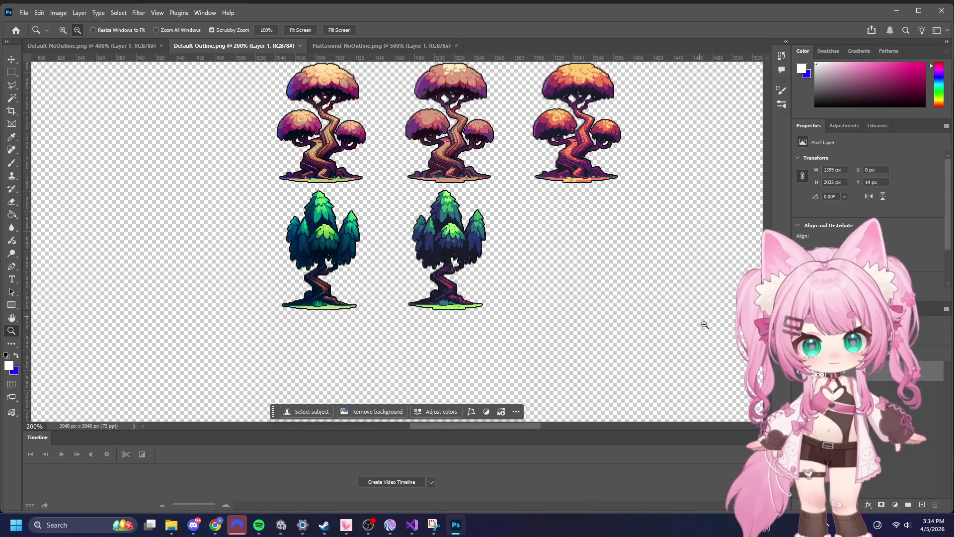
scroll(699, 315, "up", 3)
scroll(760, 198, "down", 15)
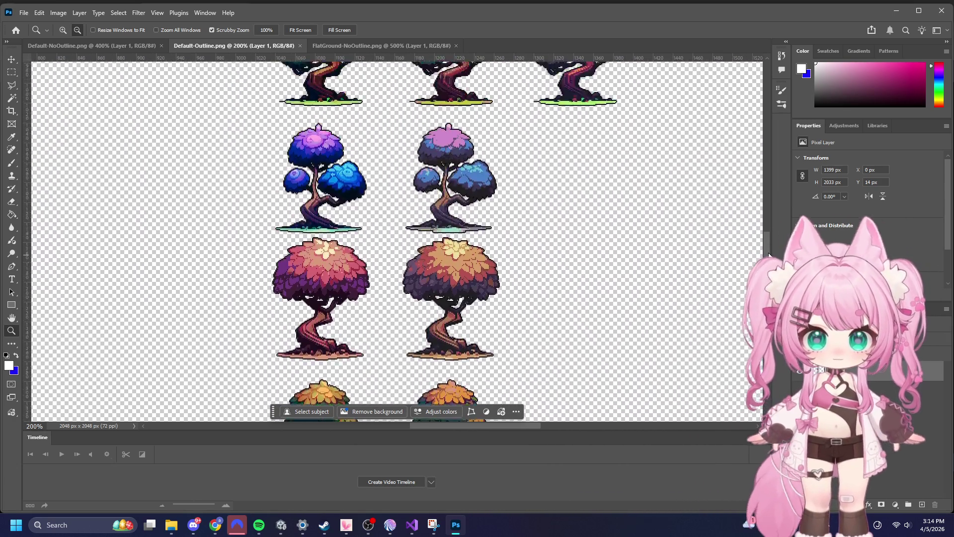
scroll(758, 184, "up", 10)
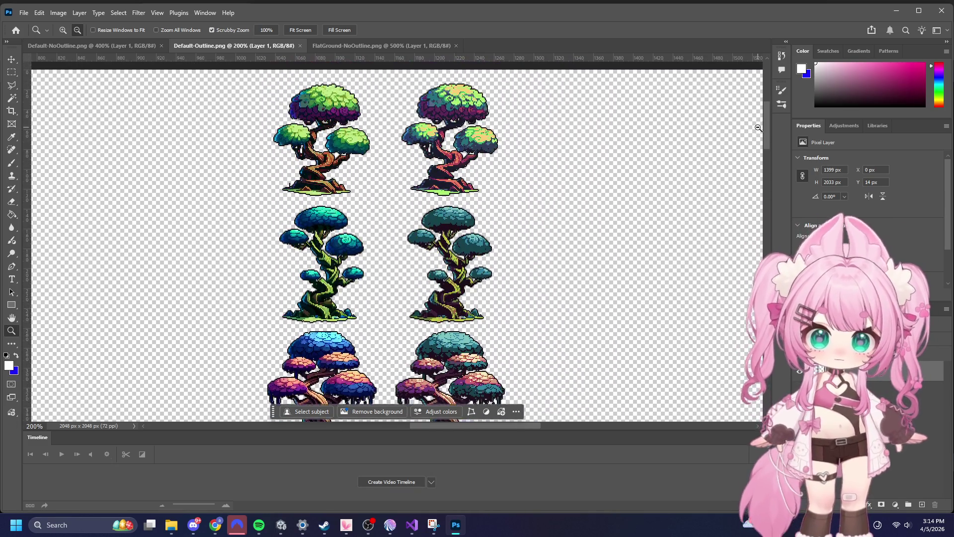
scroll(512, 422, "down", 1)
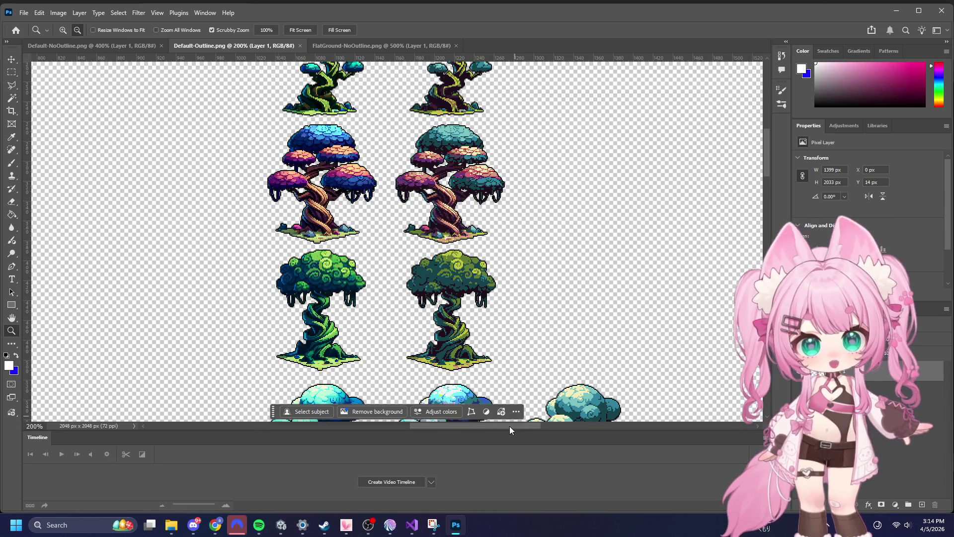
scroll(511, 425, "left", 10)
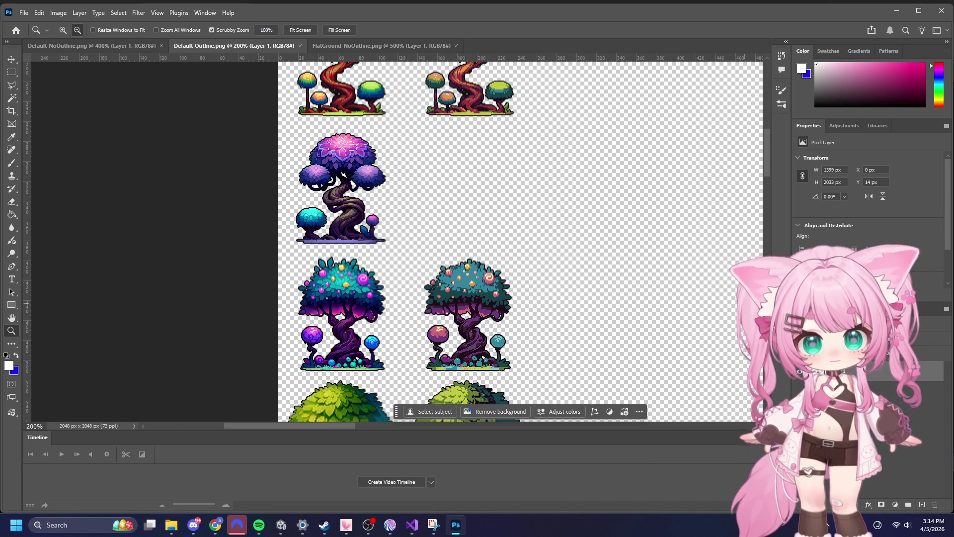
left_click_drag(768, 144, 765, 77)
scroll(764, 78, "down", 3)
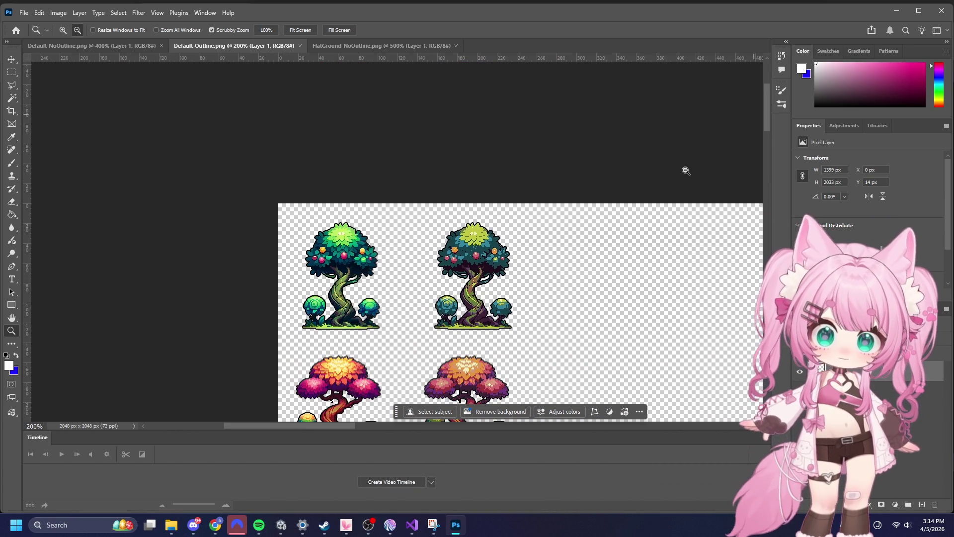
- Zoom in close on the first fruit tree
left_click(77, 30)
left_click(62, 29)
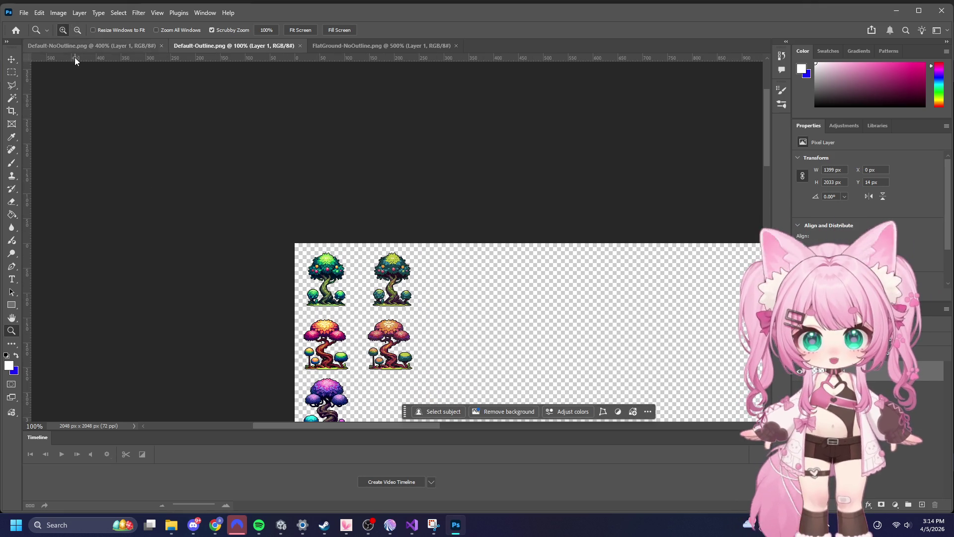
left_click(315, 315)
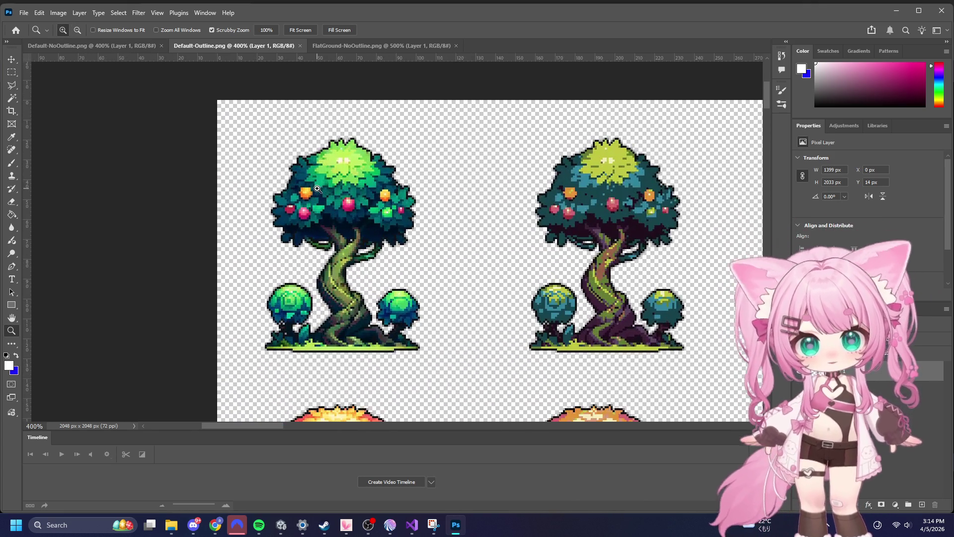
left_click(317, 189)
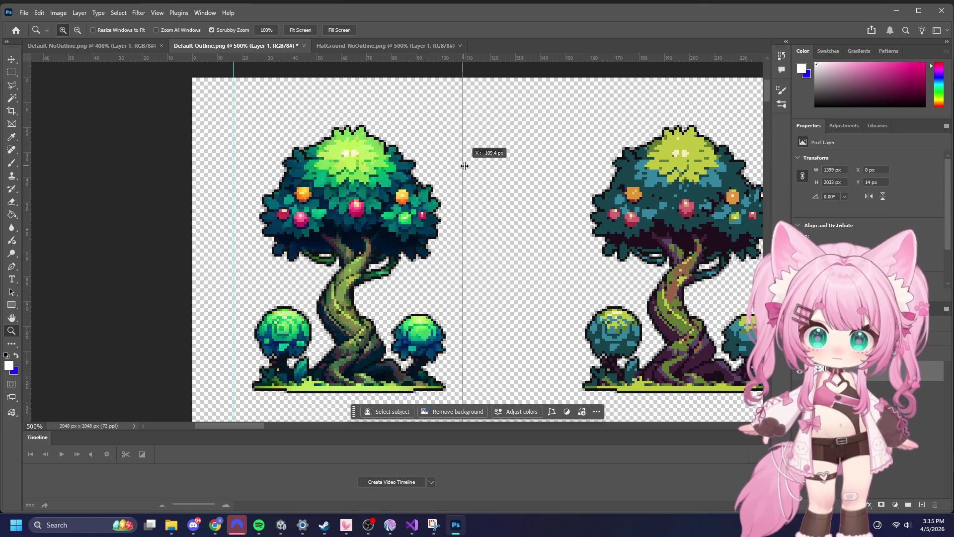
- Add guides above and below the fruit tree and crop the sheet to 94 × 118 px
left_click_drag(379, 85, 396, 117)
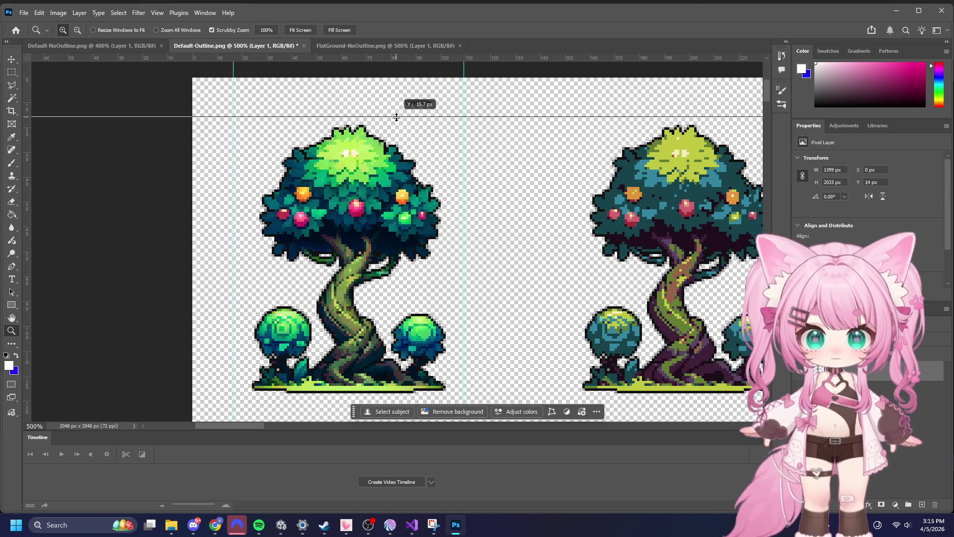
mouse_move(293, 60)
left_mouse_down()
mouse_move(303, 395)
mouse_move(315, 408)
left_mouse_up()
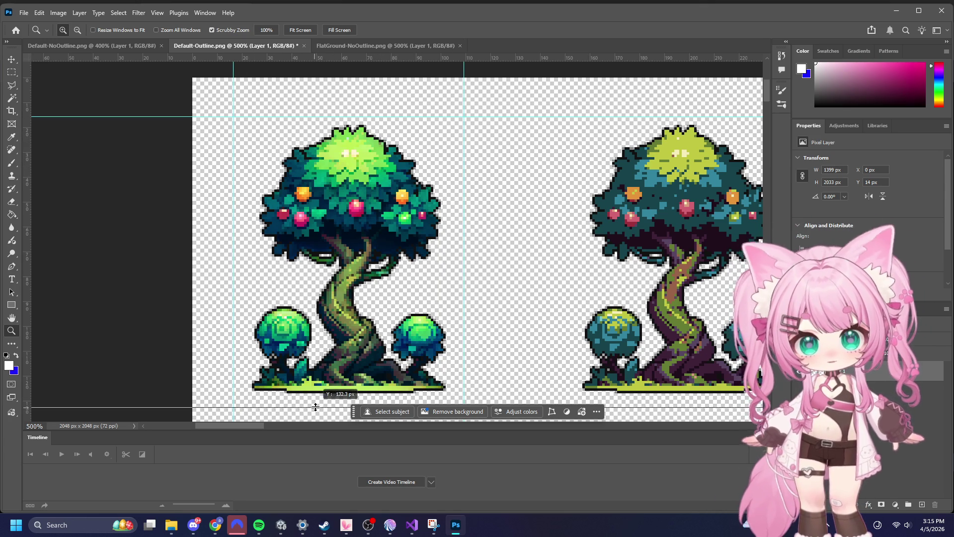
key("c")
left_click_drag(235, 119, 408, 267)
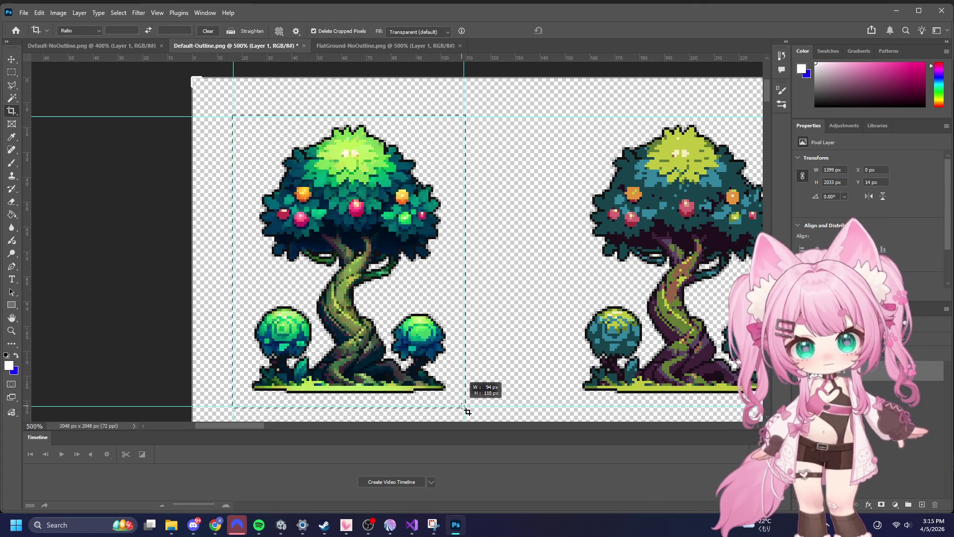
left_click_drag(467, 410, 468, 411)
key("Return")
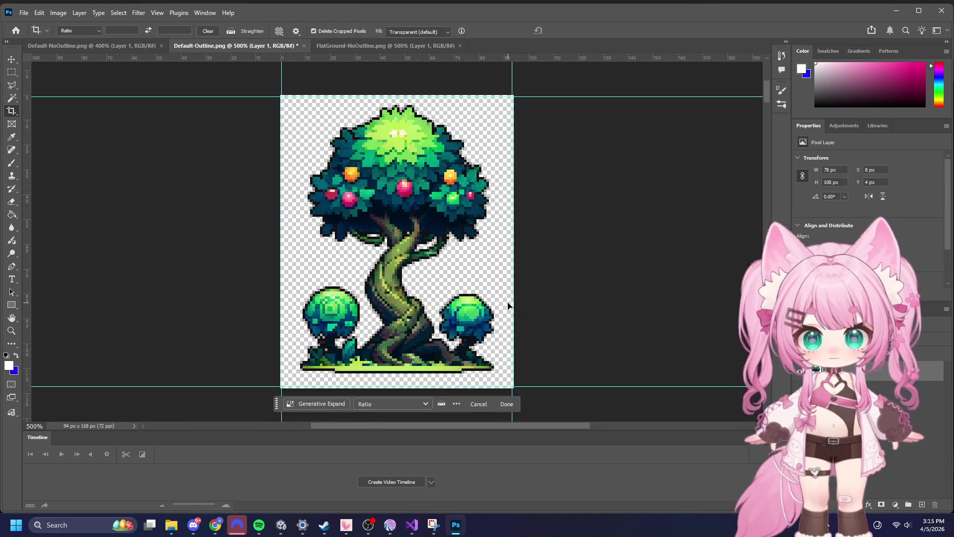
left_click(21, 12)
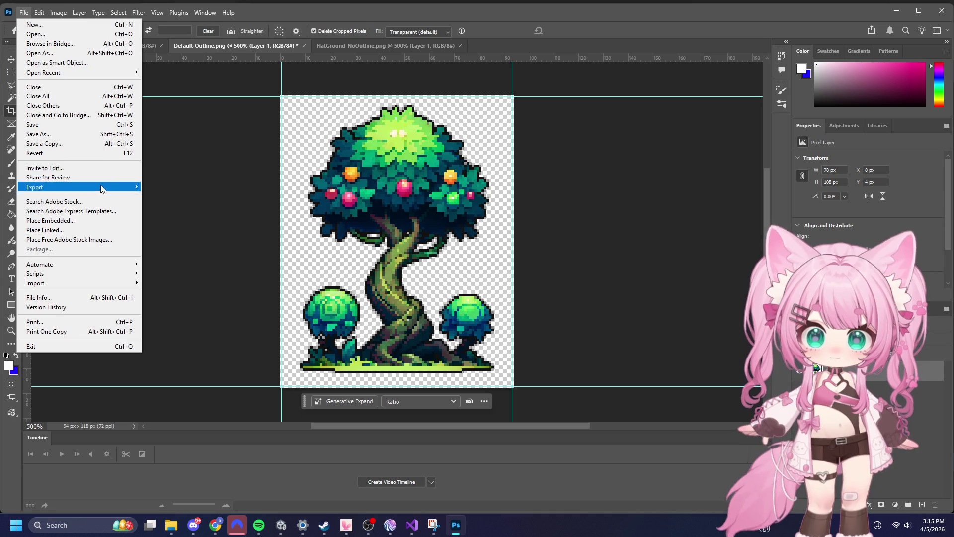
- Save the trimmed tree as Tree.png in the Sprites folder, then minimize Photoshop
left_click(49, 135)
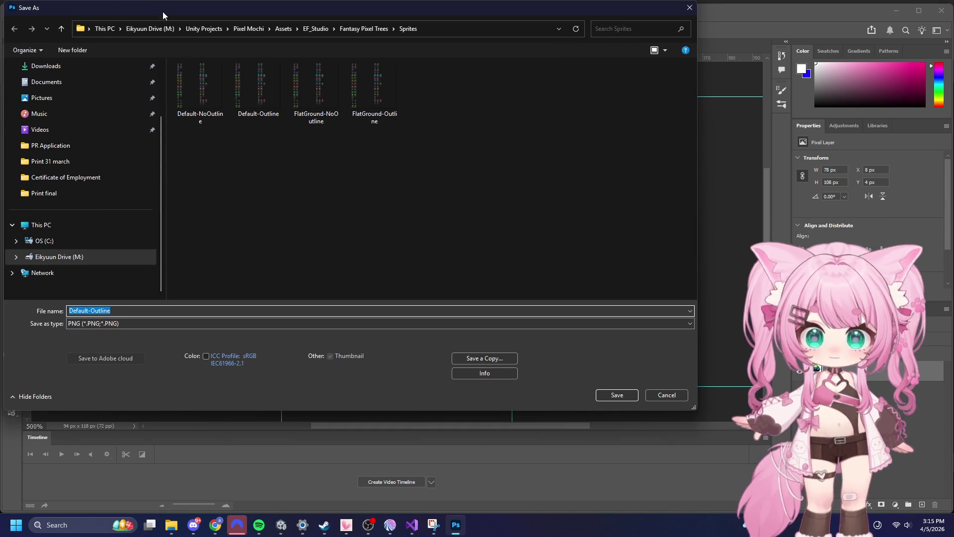
key("Return")
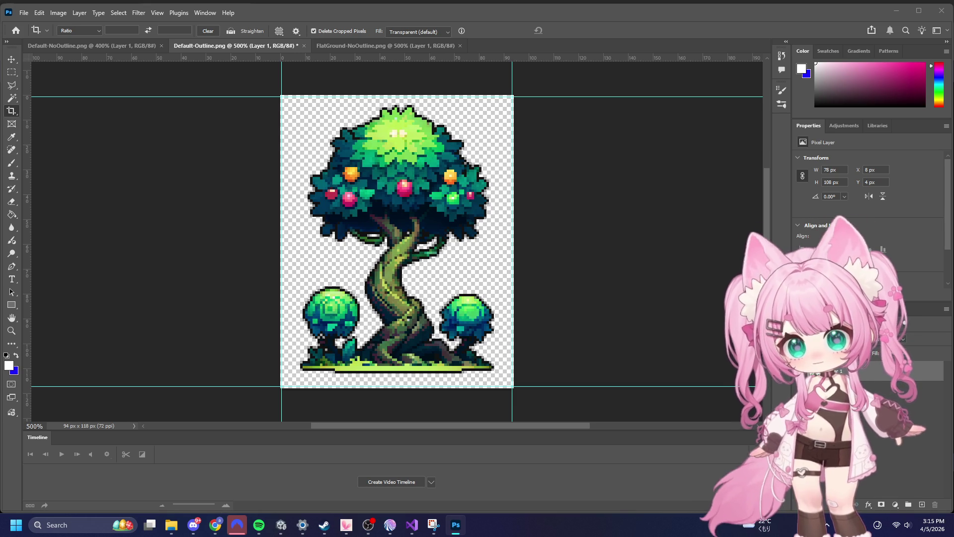
key("ctrl+s")
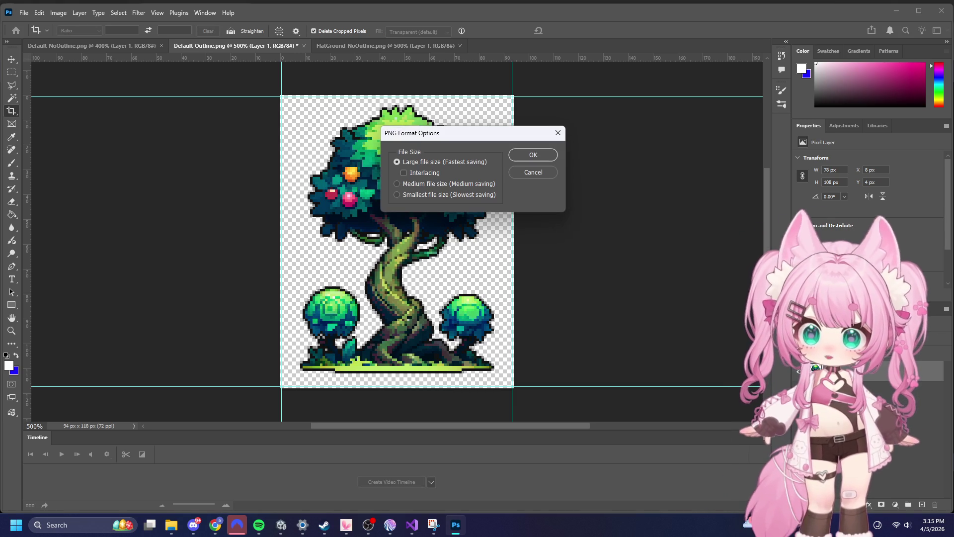
left_click(555, 157)
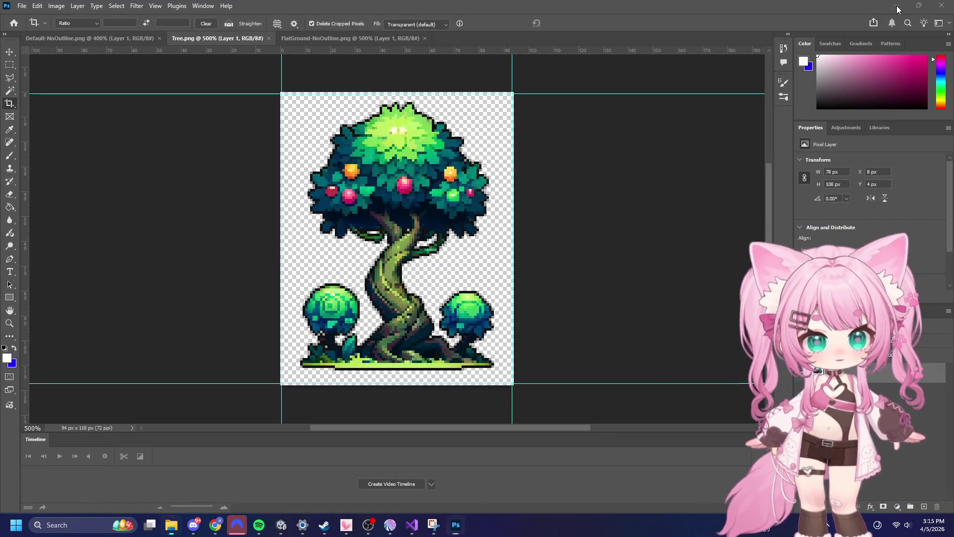
left_click(908, 13)
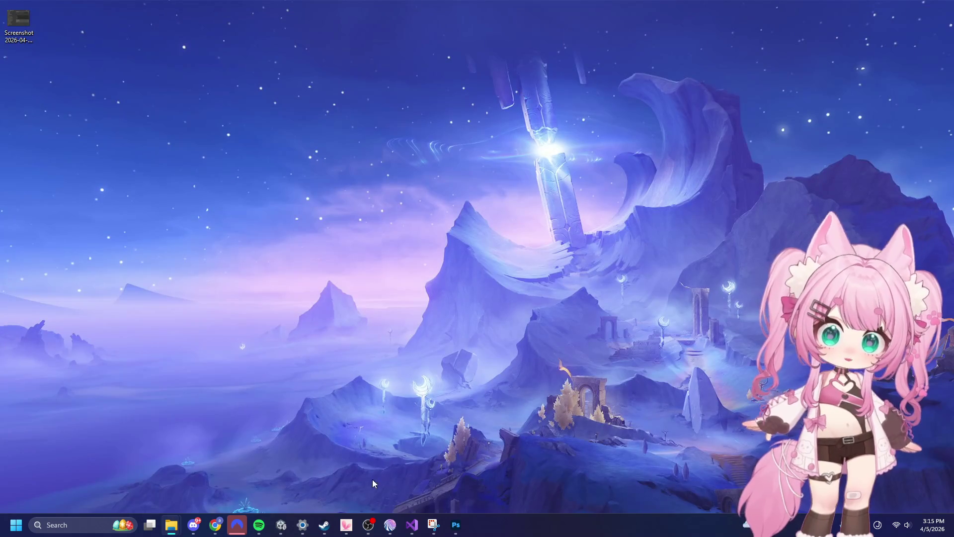
- Add a UI Image as a child of Background Canvas
left_click(281, 525)
scroll(371, 194, "up", 6)
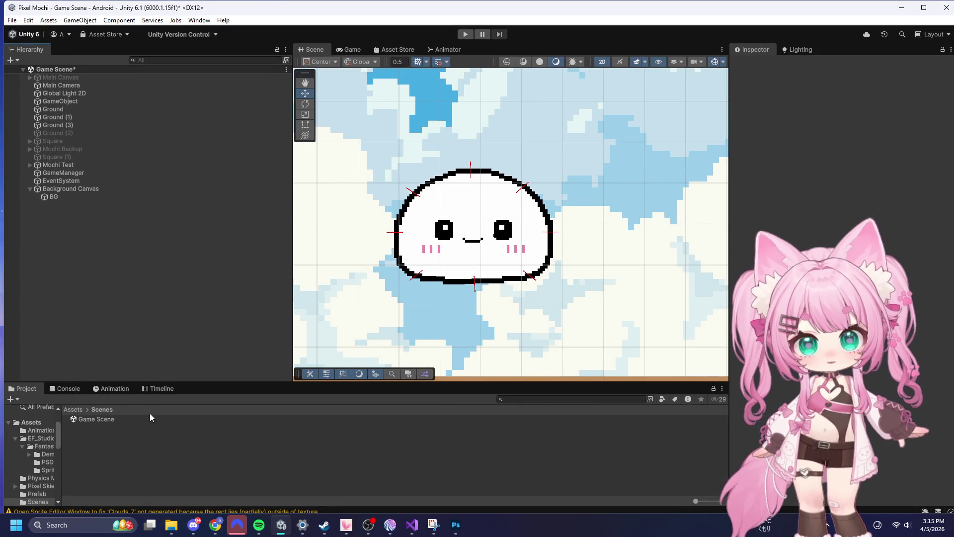
left_click(77, 189)
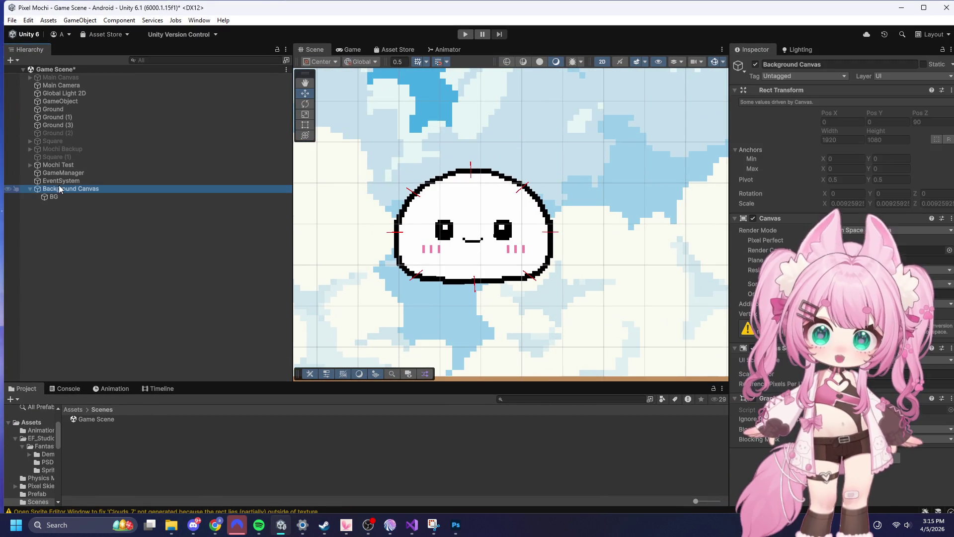
right_click(77, 189)
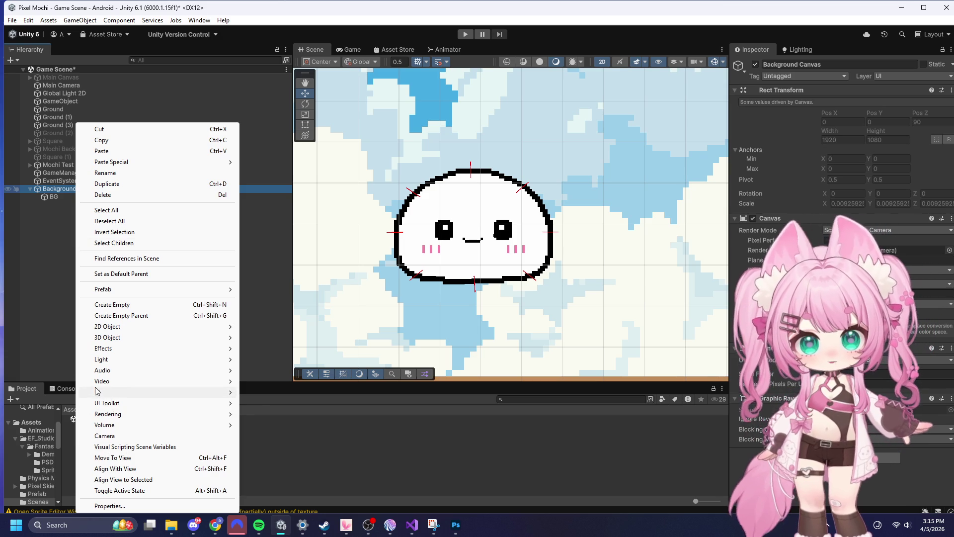
mouse_move(100, 392)
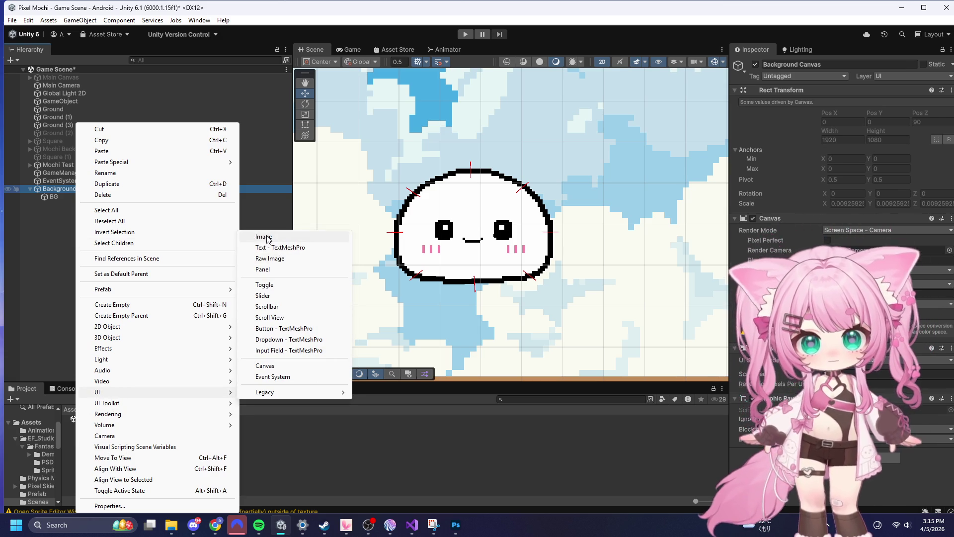
left_click(264, 236)
- Browse the Project panel to Assets/EF_Studio/Fantasy Pixel Trees/Sprites
scroll(477, 158, "down", 3)
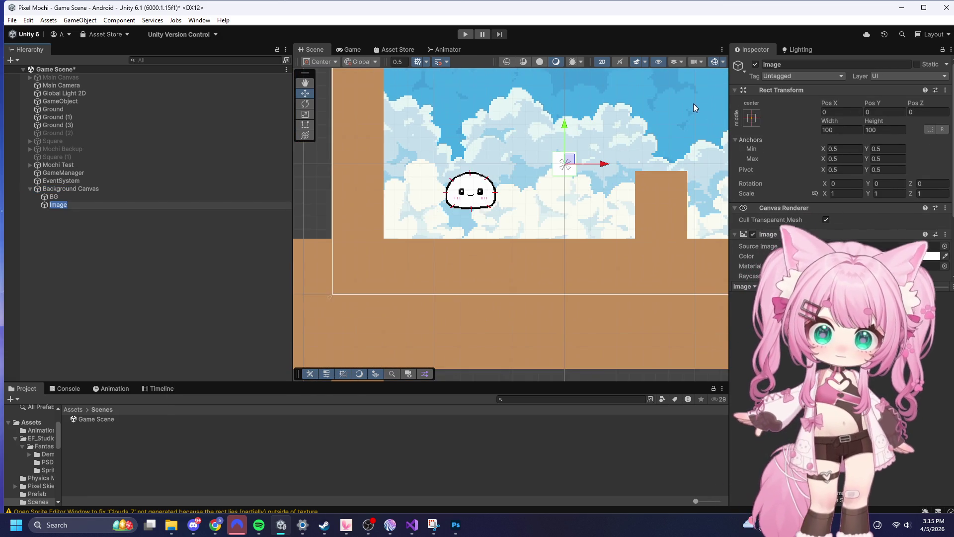
scroll(663, 138, "up", 5)
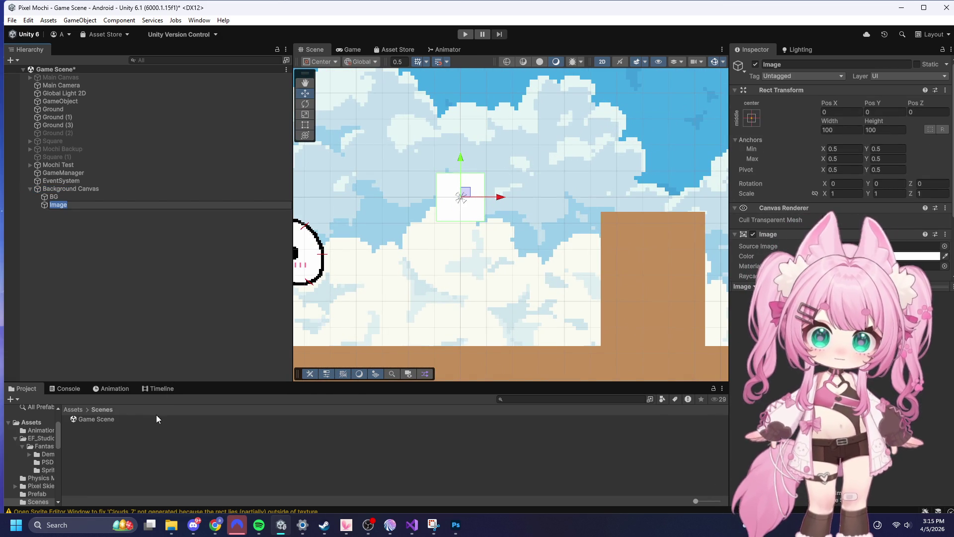
left_click(72, 408)
scroll(100, 432, "down", 2)
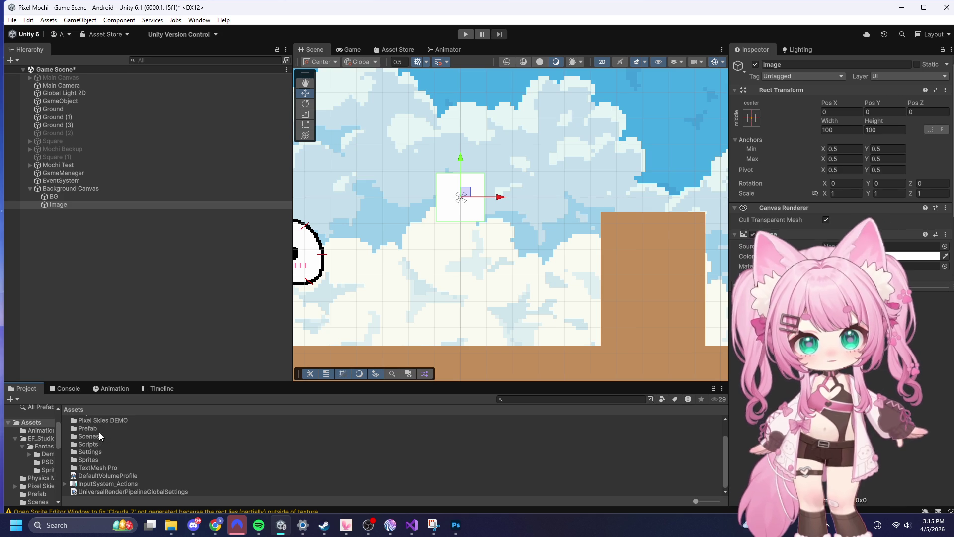
scroll(103, 435, "up", 2)
double_click(95, 427)
double_click(99, 418)
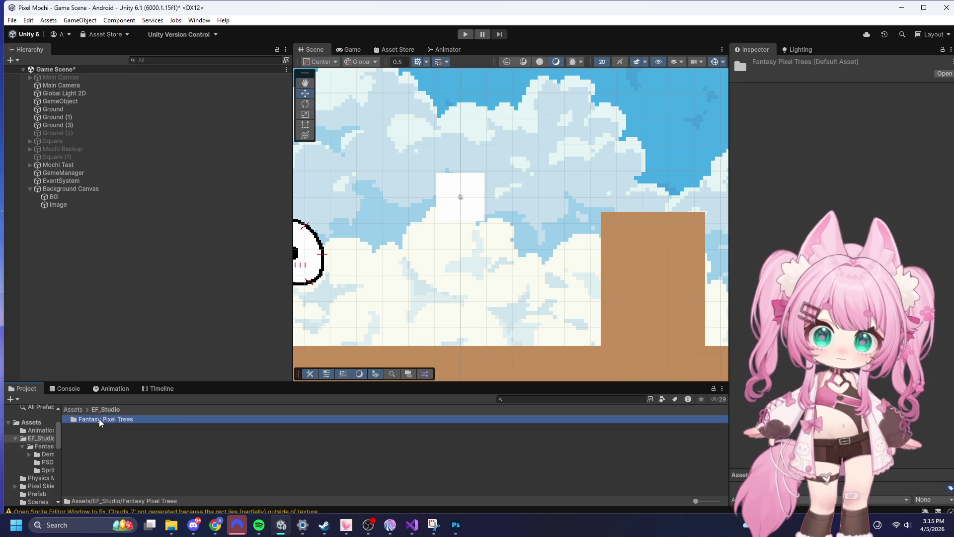
left_click(85, 435)
double_click(85, 435)
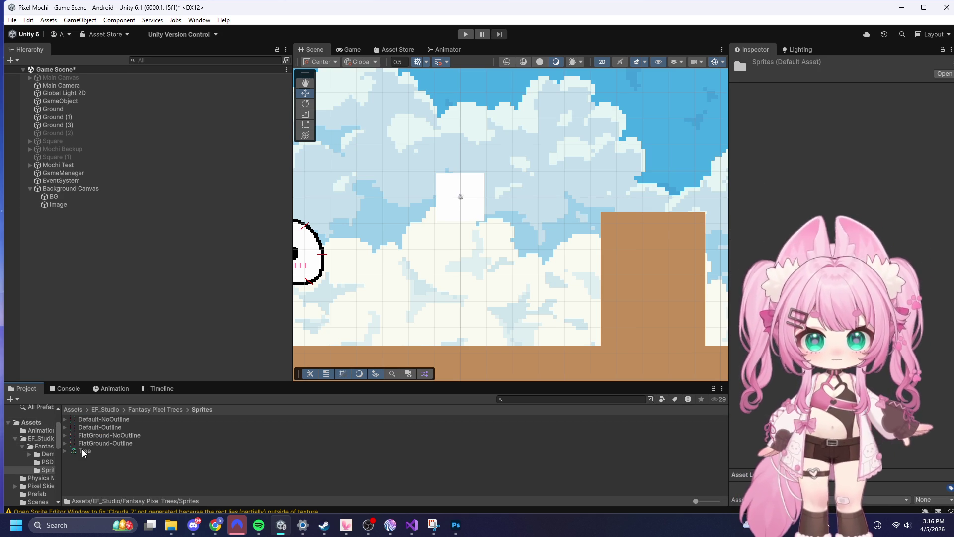
- Set the Tree sprite as the new Image's Source Image, then return to Photoshop
left_click(58, 205)
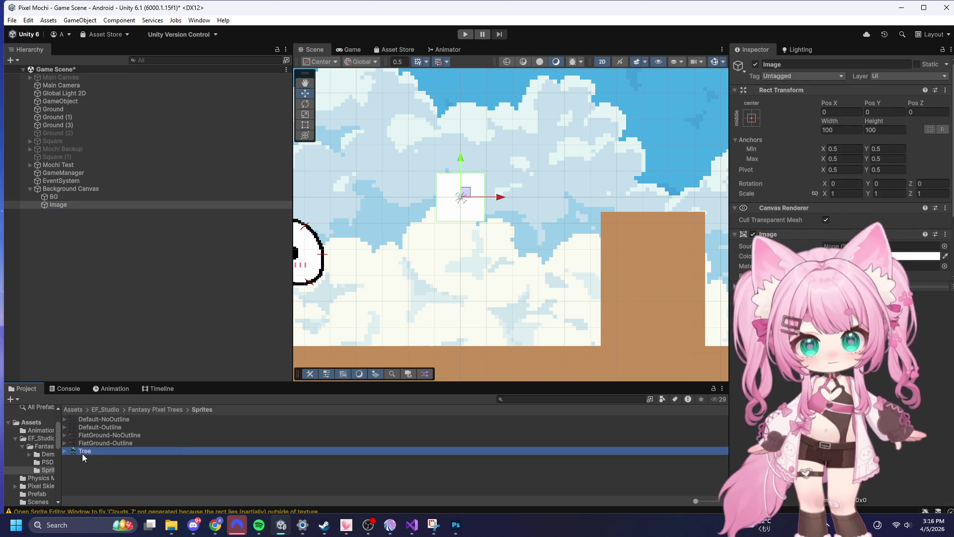
scroll(844, 199, "down", 1)
left_click_drag(73, 450, 880, 166)
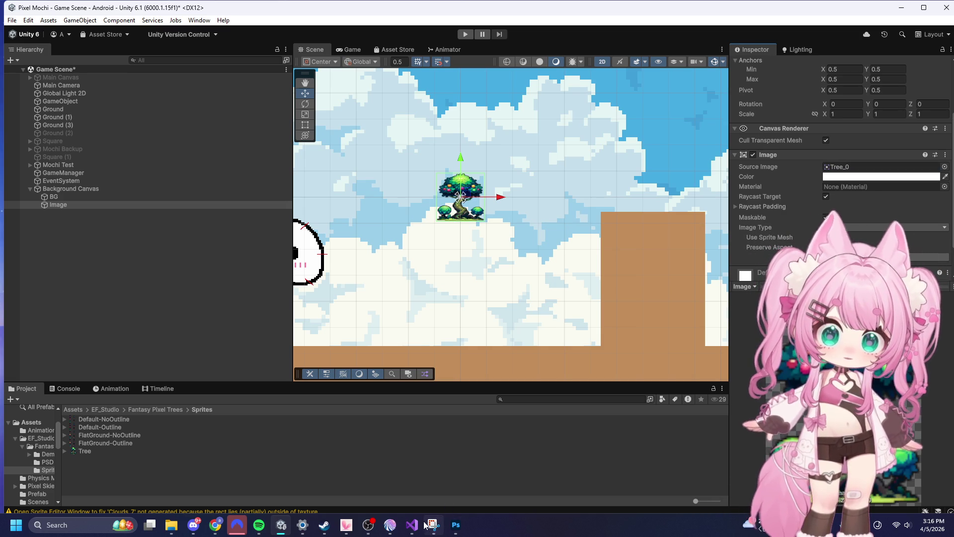
left_click(456, 524)
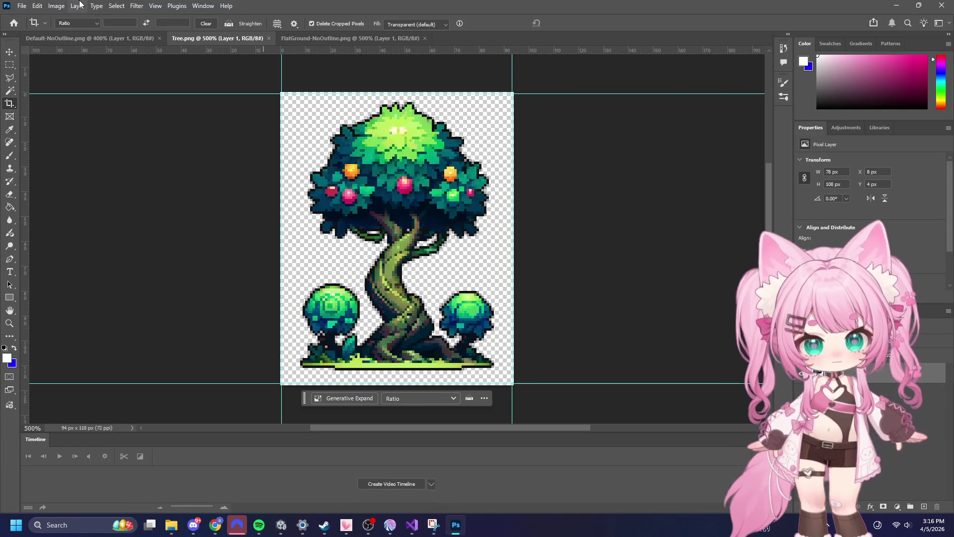
- Read Tree.png's pixel size (94 × 118), copy the 94 width, cancel, and return to Unity
left_click(57, 6)
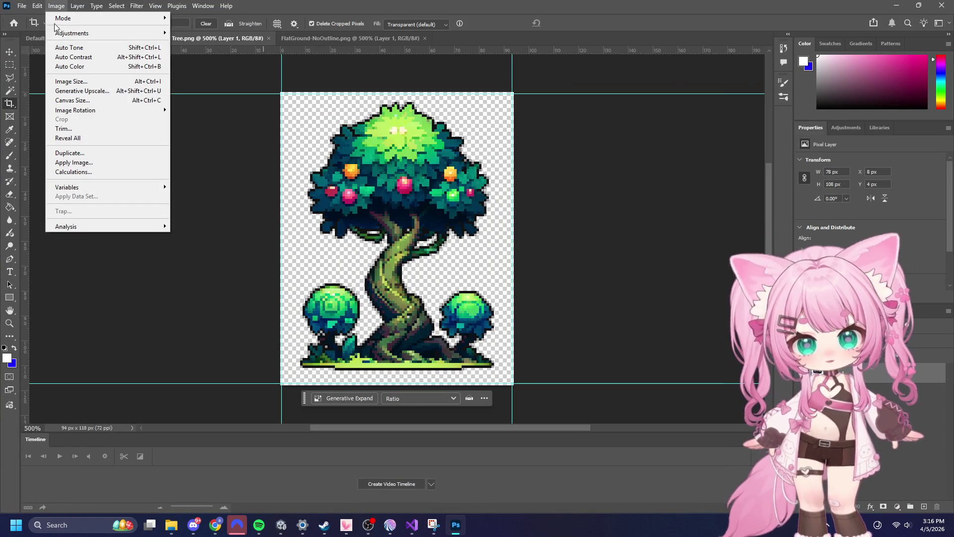
left_click(74, 80)
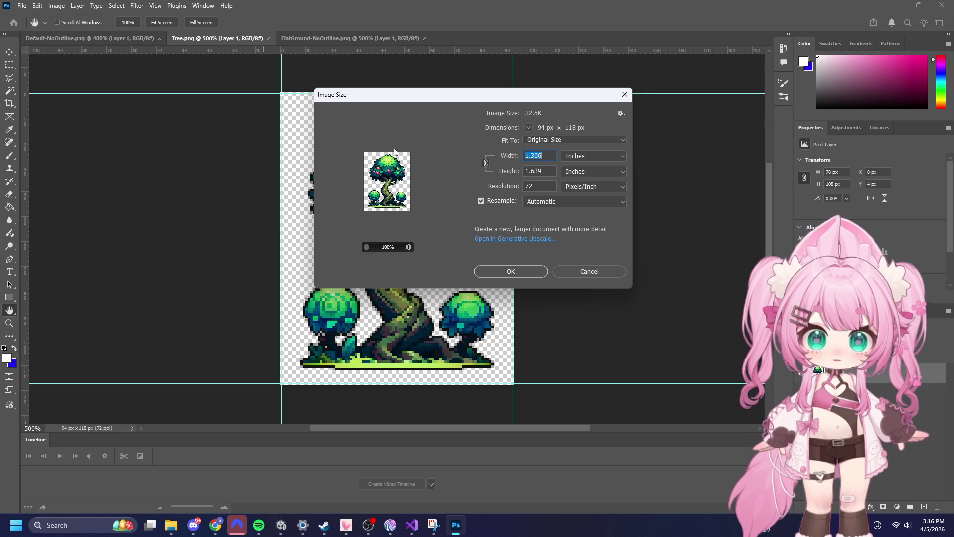
left_click(594, 155)
left_click(596, 175)
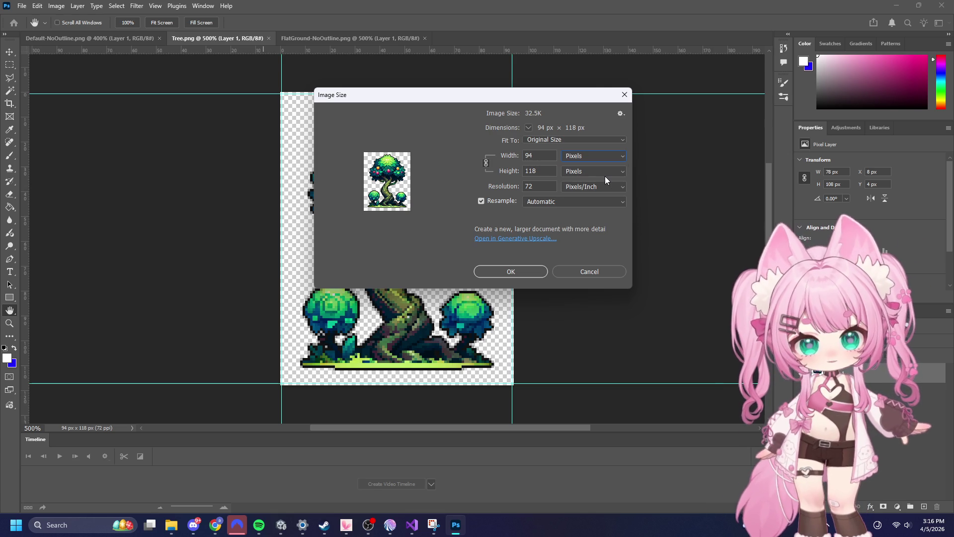
right_click(527, 155)
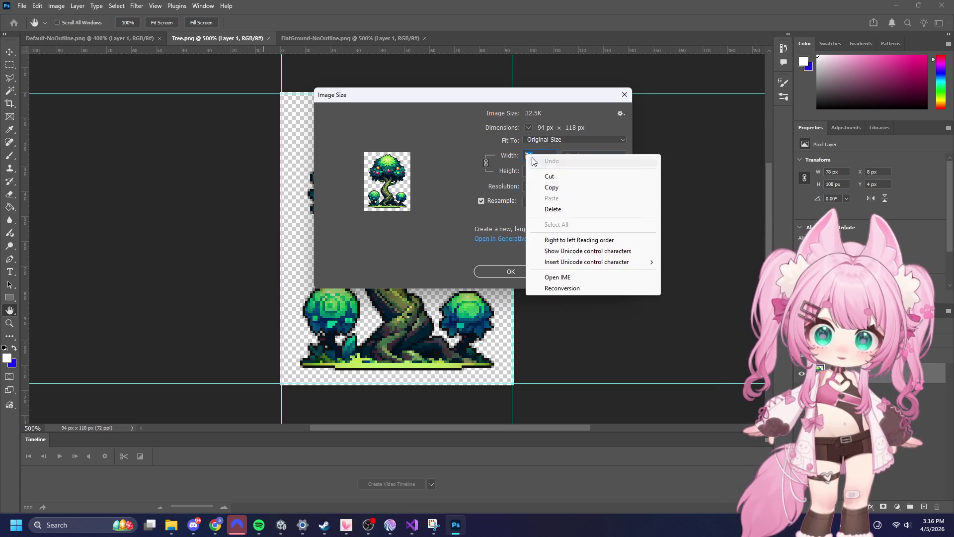
left_click(554, 188)
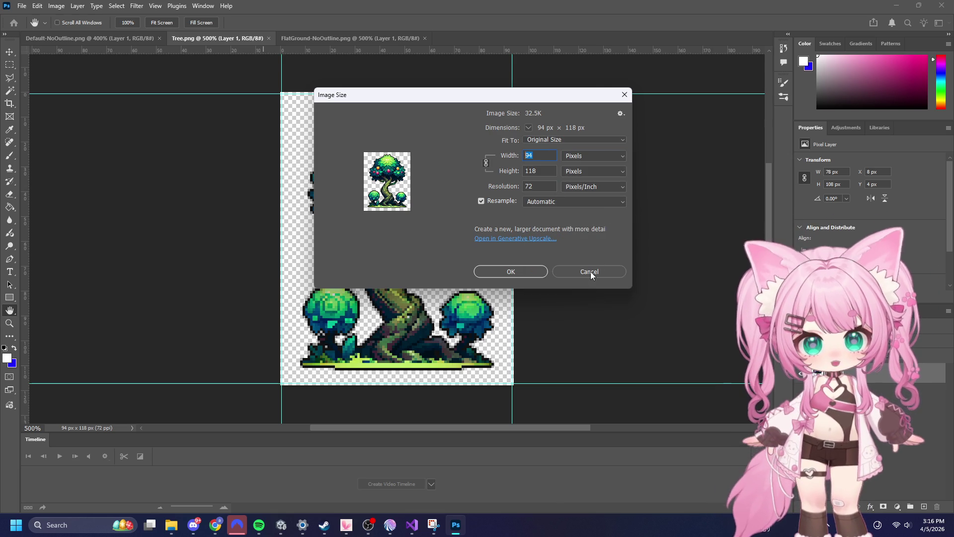
left_click(590, 272)
key("alt+Tab")
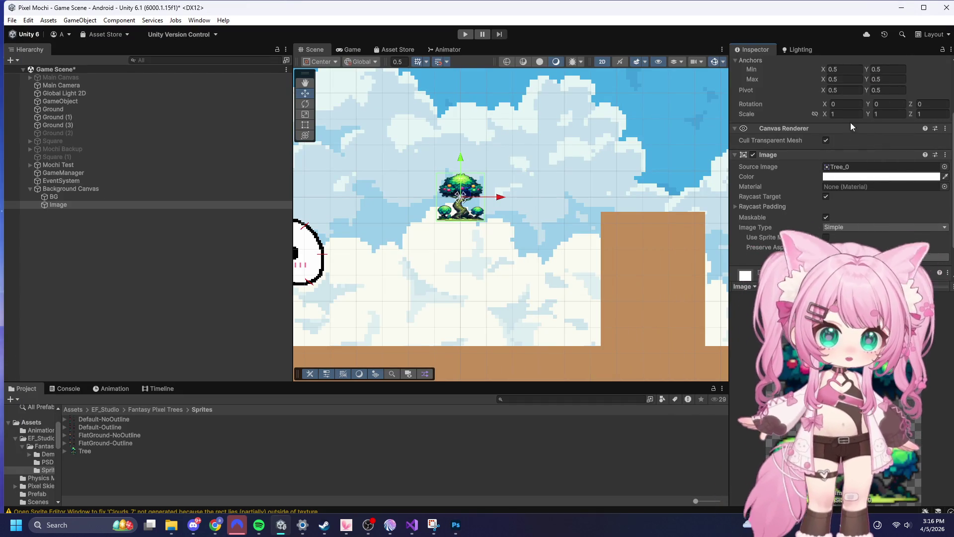
- Size the tree Image to width 94 and height 118
scroll(851, 124, "up", 3)
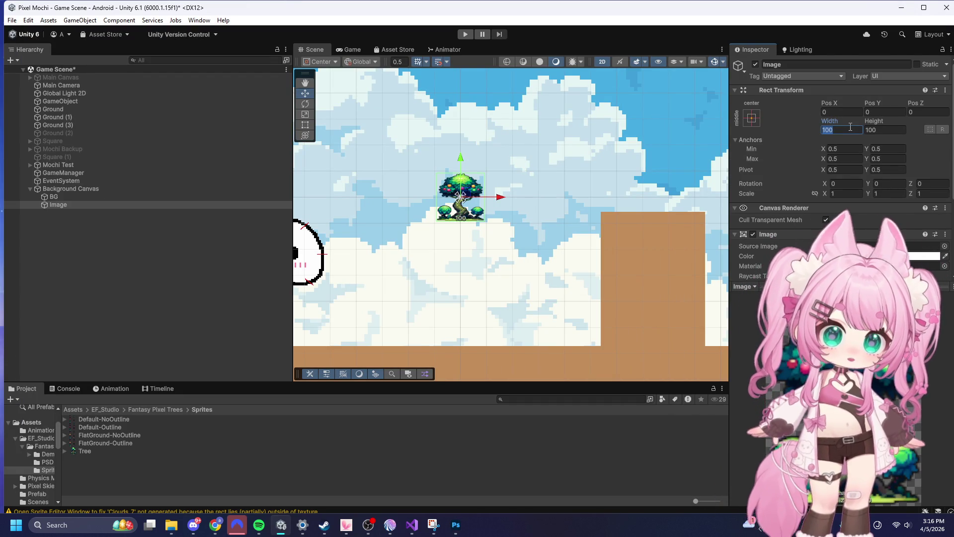
key("ctrl+v")
left_click(883, 130)
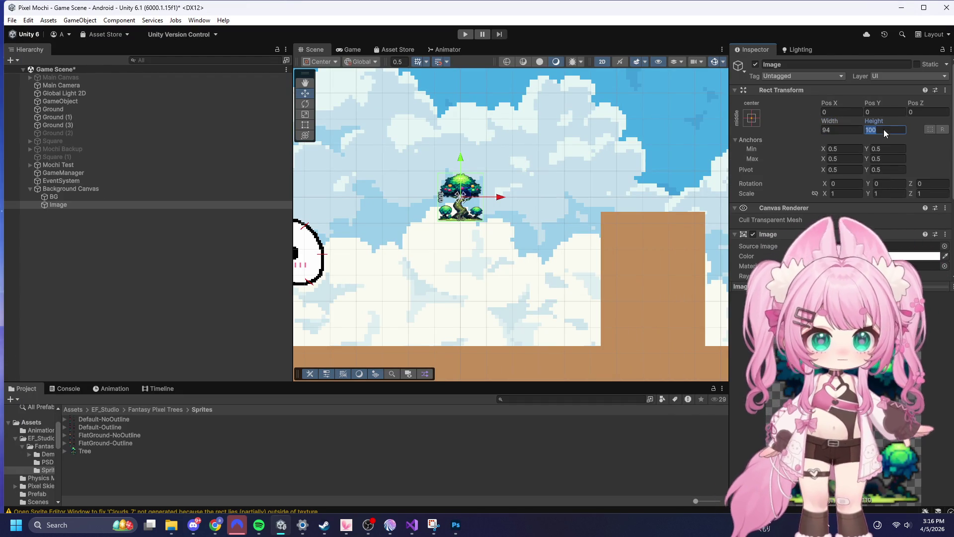
type("118")
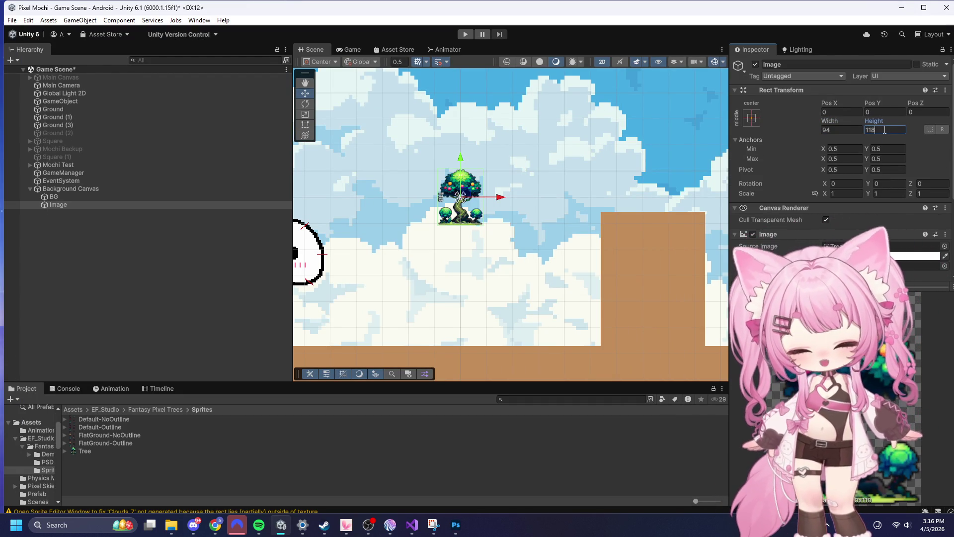
- Set the Image's Scale X, Y and Z to 3
scroll(412, 195, "up", 3)
scroll(516, 178, "up", 3)
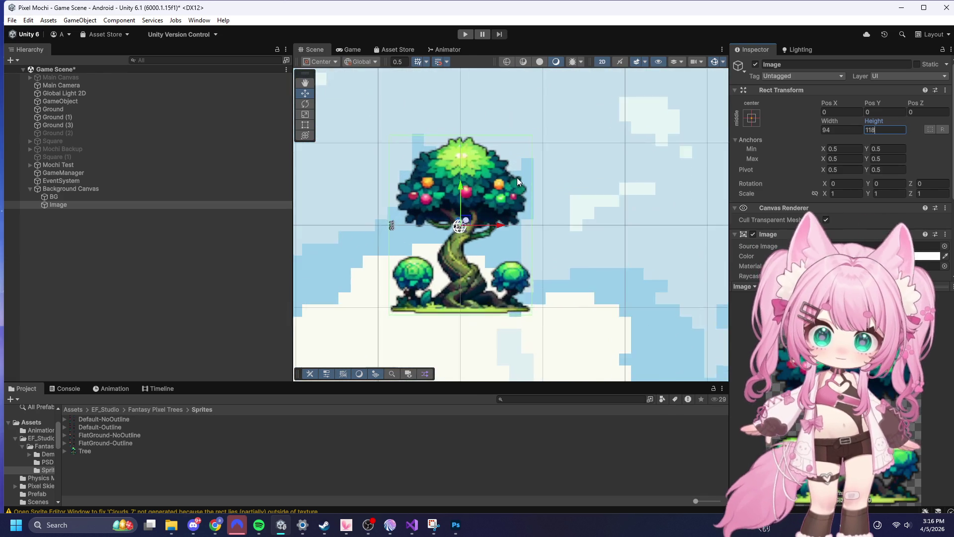
scroll(508, 168, "down", 2)
scroll(473, 168, "up", 3)
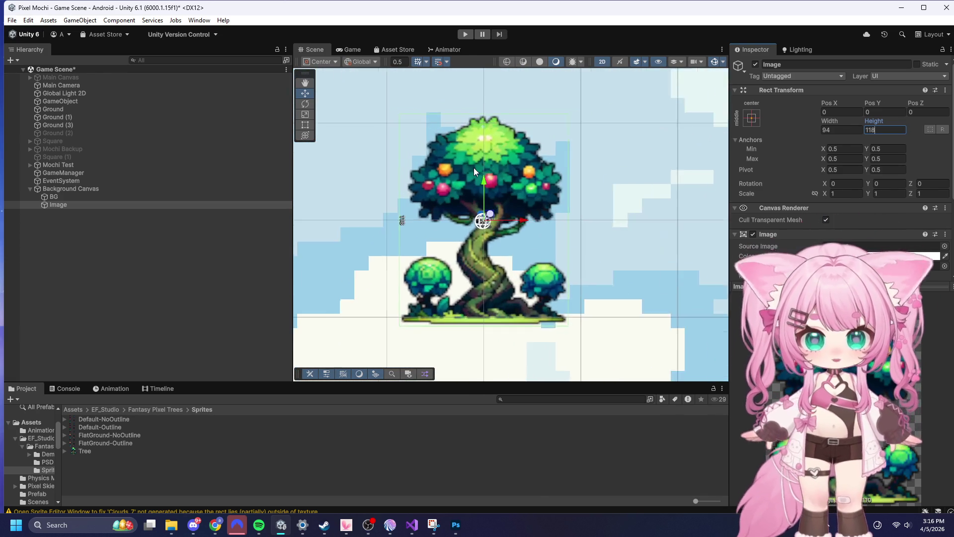
scroll(473, 168, "down", 4)
scroll(473, 159, "down", 6)
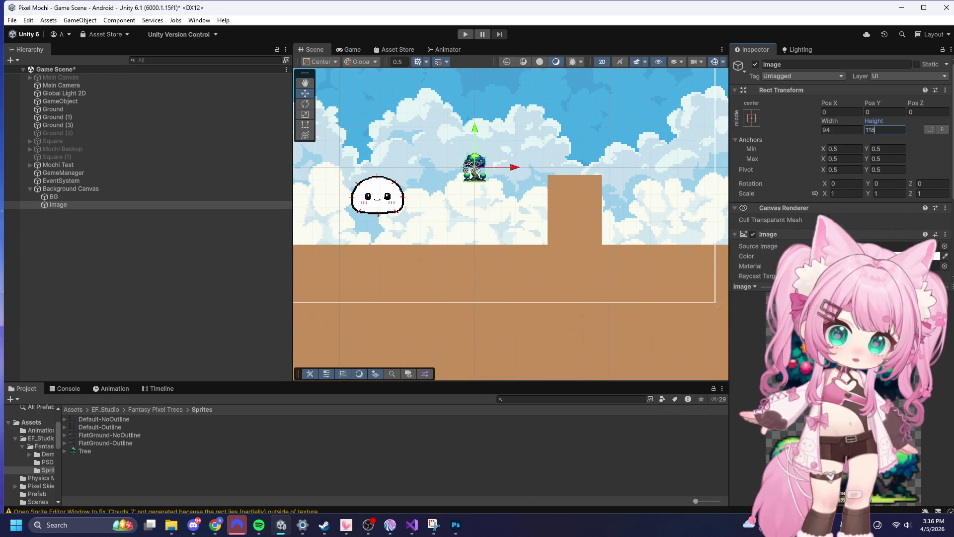
left_click(843, 193)
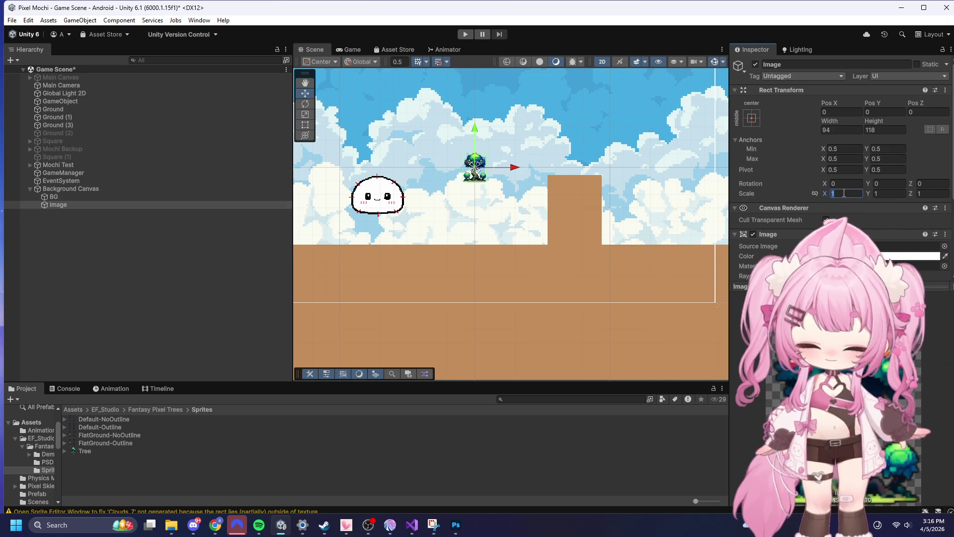
type("3")
left_click(899, 193)
type("3")
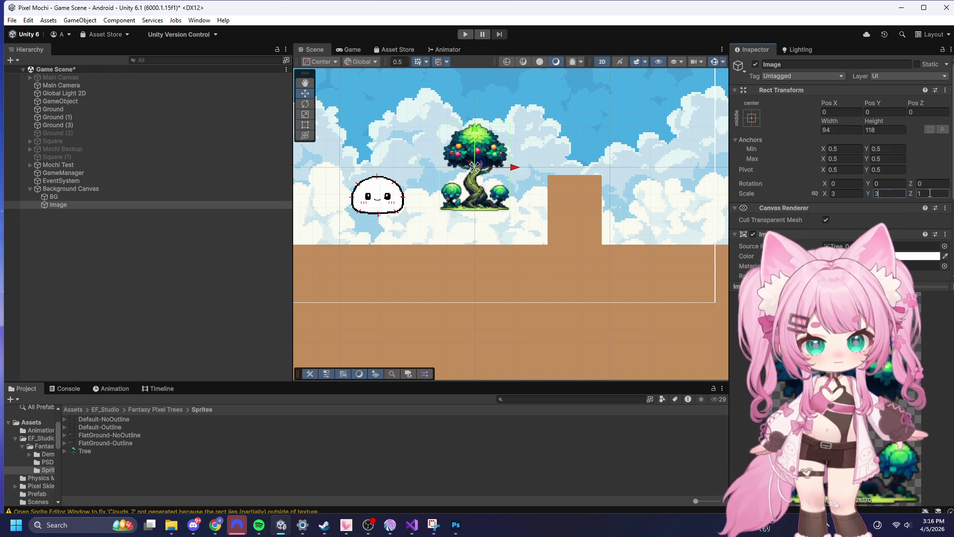
left_click(929, 194)
type("3")
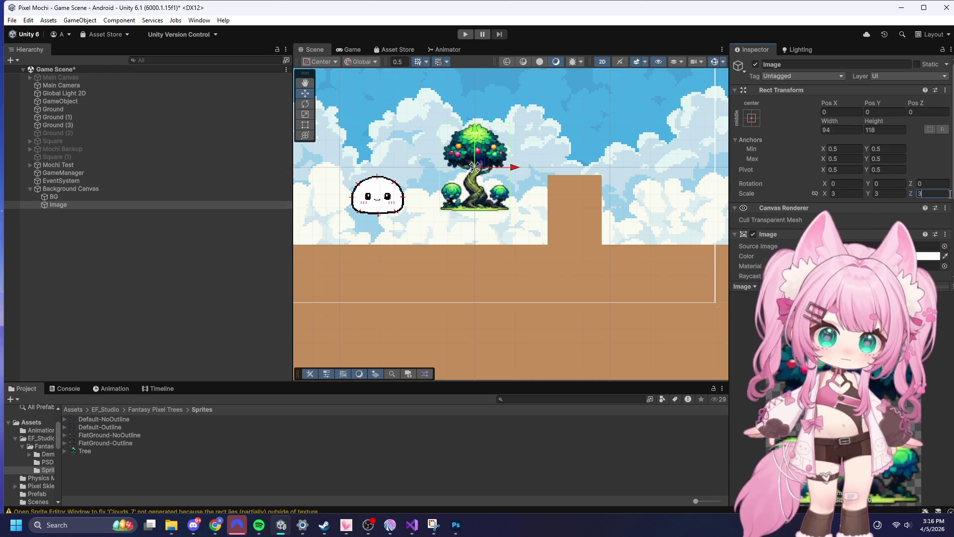
scroll(493, 171, "up", 3)
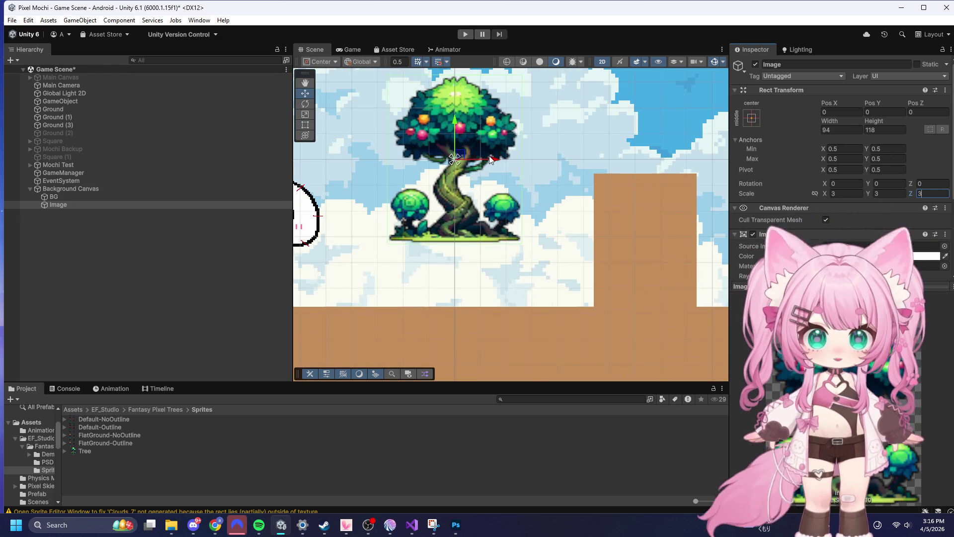
- Raise the Image's scale to 5 on the X and Y axes
left_click(845, 193)
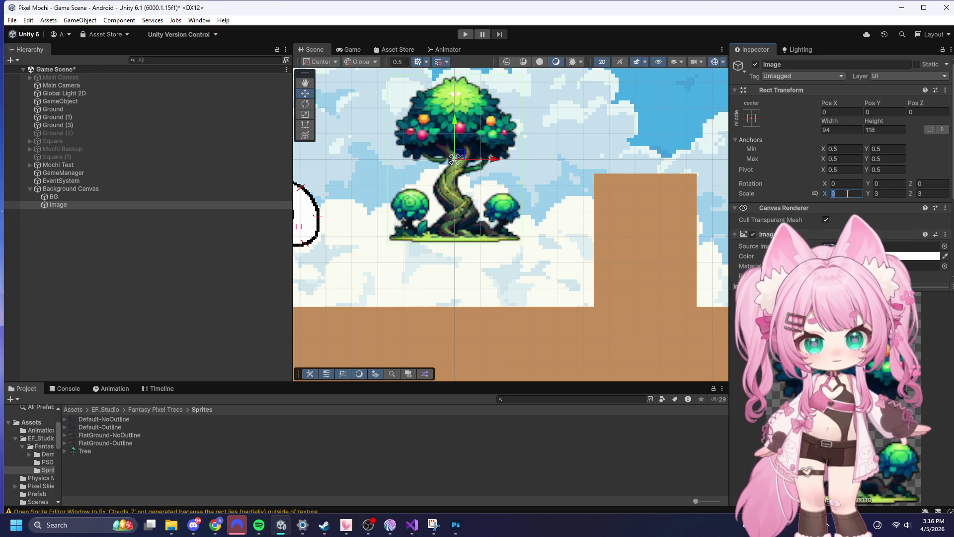
type("5")
left_click(888, 194)
type("5")
left_click(929, 194)
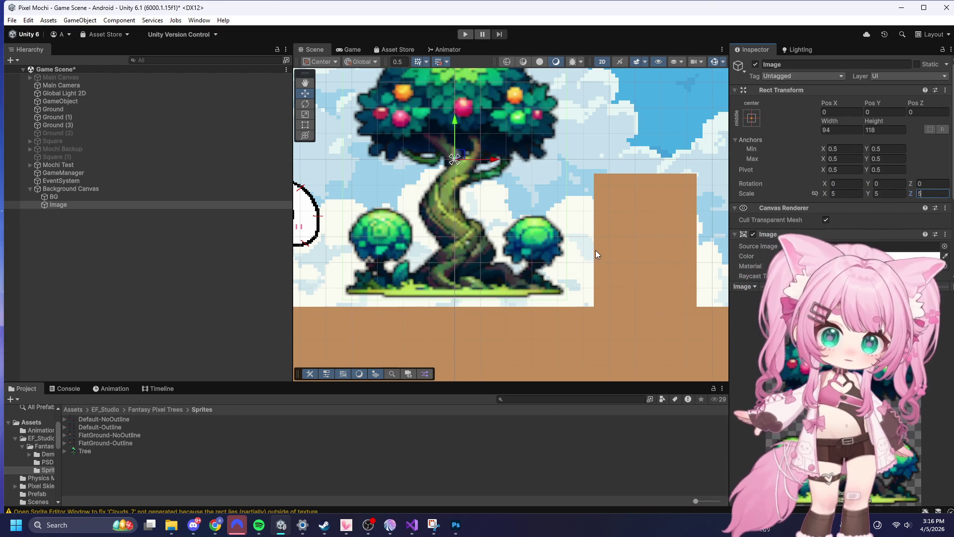
- Delete the tree Image object from Background Canvas
scroll(619, 213, "down", 5)
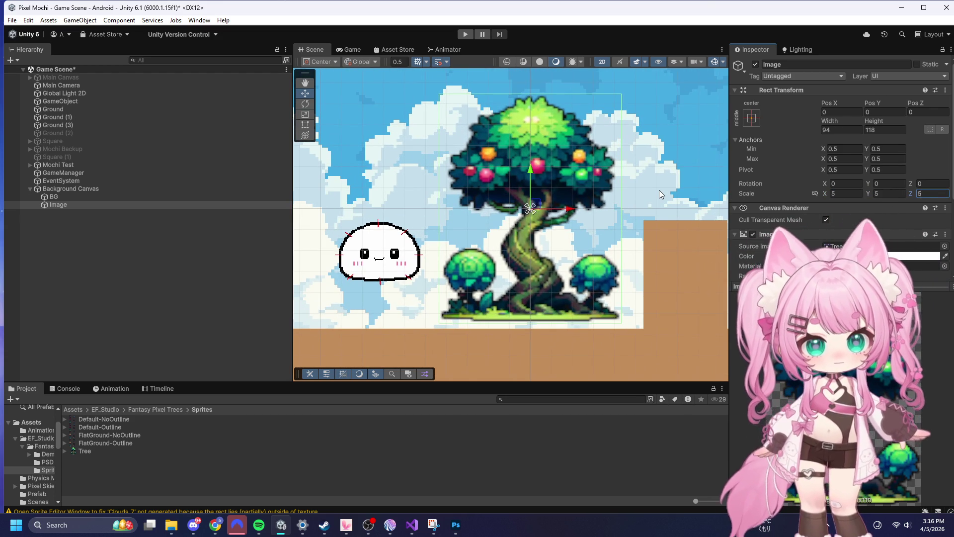
scroll(627, 180, "down", 3)
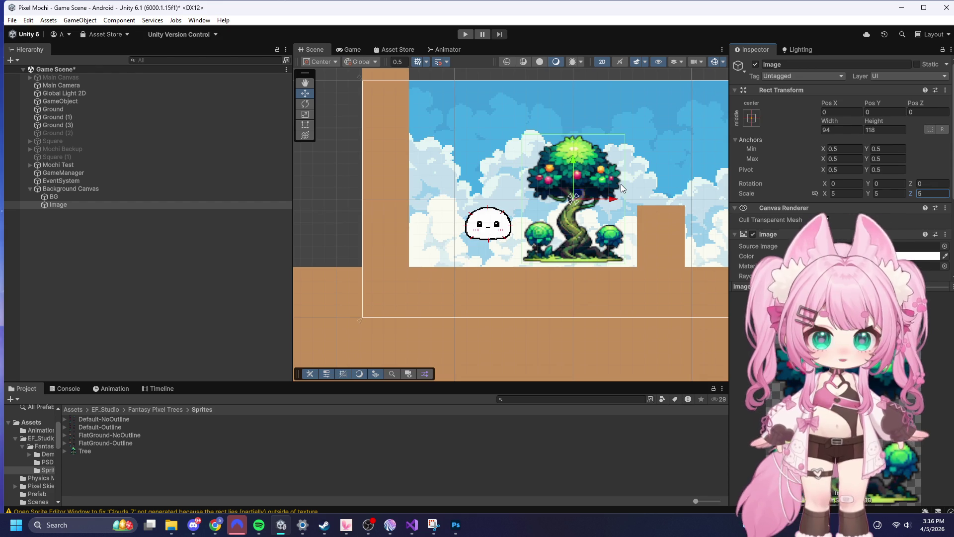
scroll(621, 184, "up", 5)
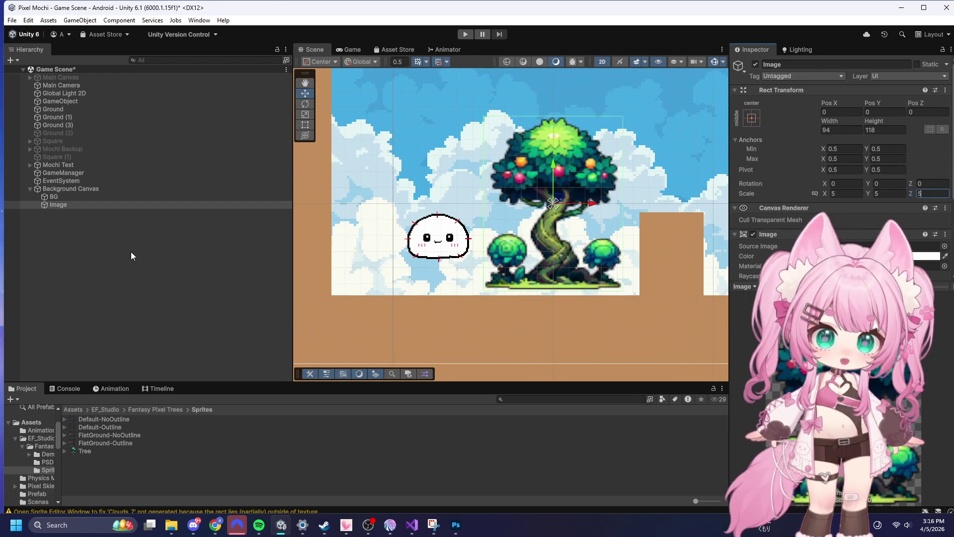
left_click(144, 254)
left_click(80, 203)
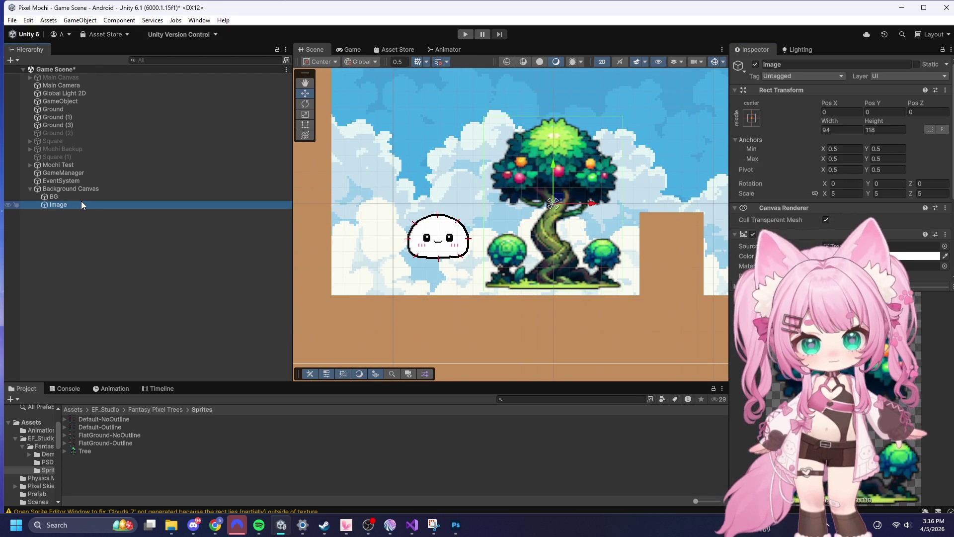
key("Delete")
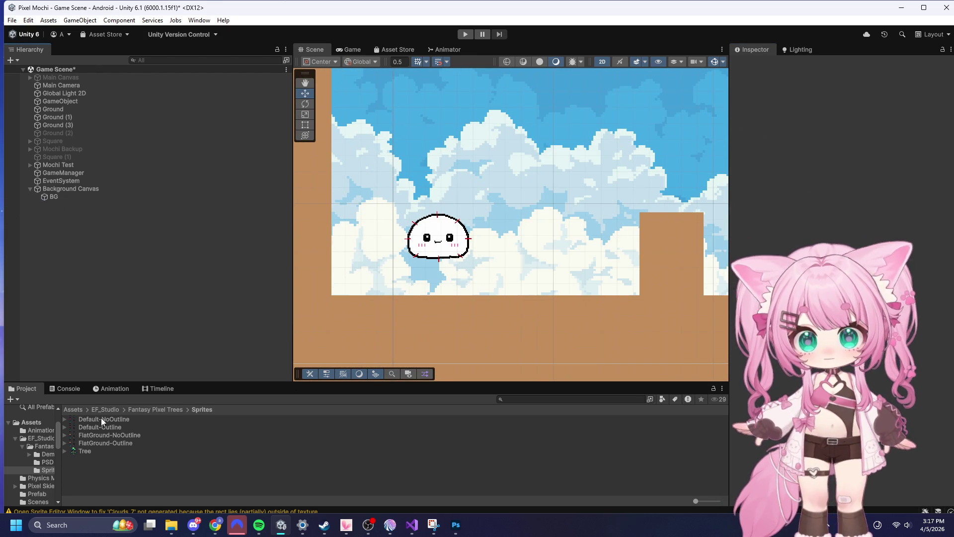
- Open the Fantasy Pixel Trees Demo Table scene, saving the Game Scene changes
left_click(75, 443)
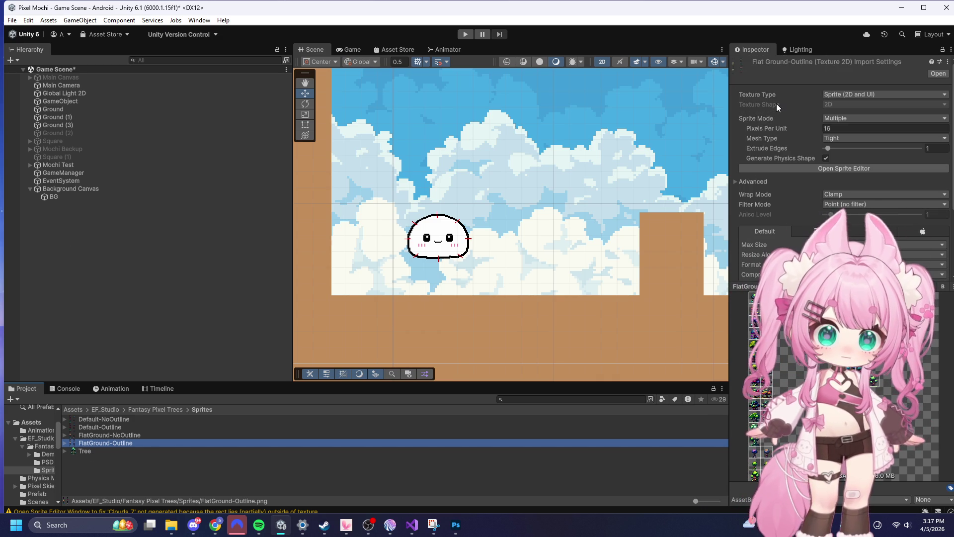
left_click(68, 388)
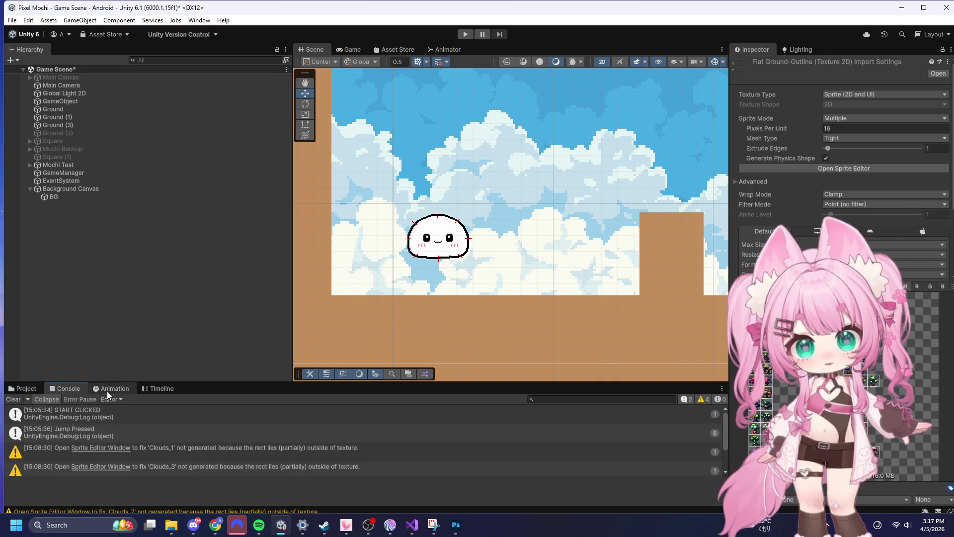
left_click(26, 388)
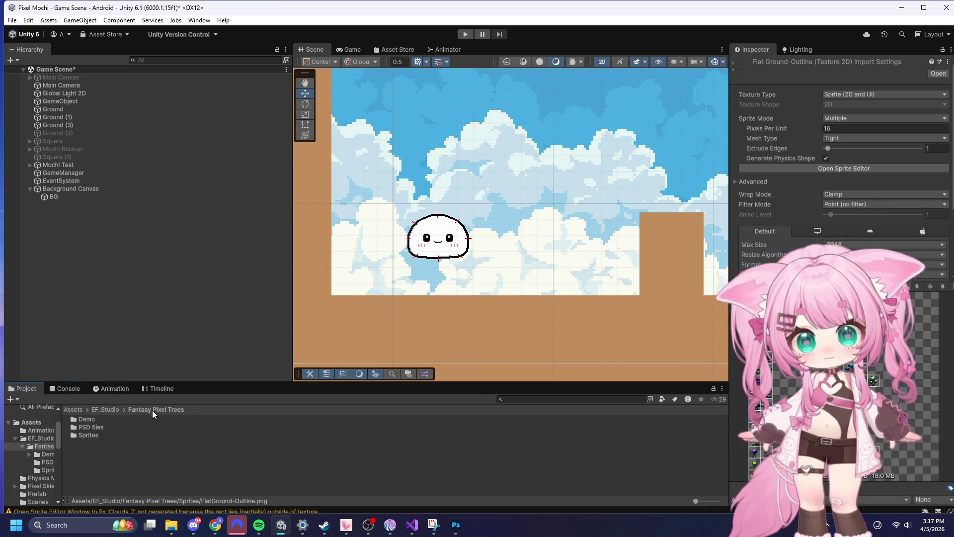
left_click(75, 411)
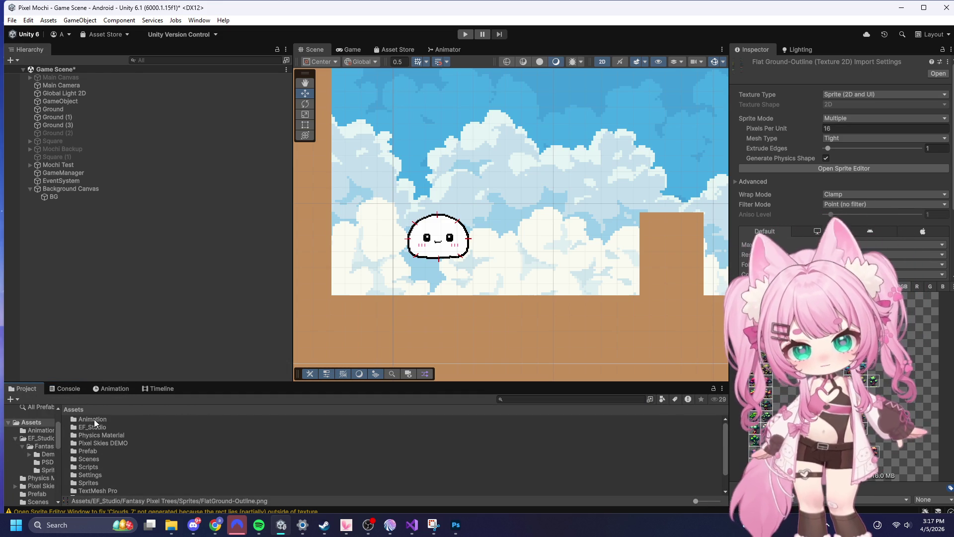
double_click(90, 428)
double_click(96, 418)
double_click(77, 419)
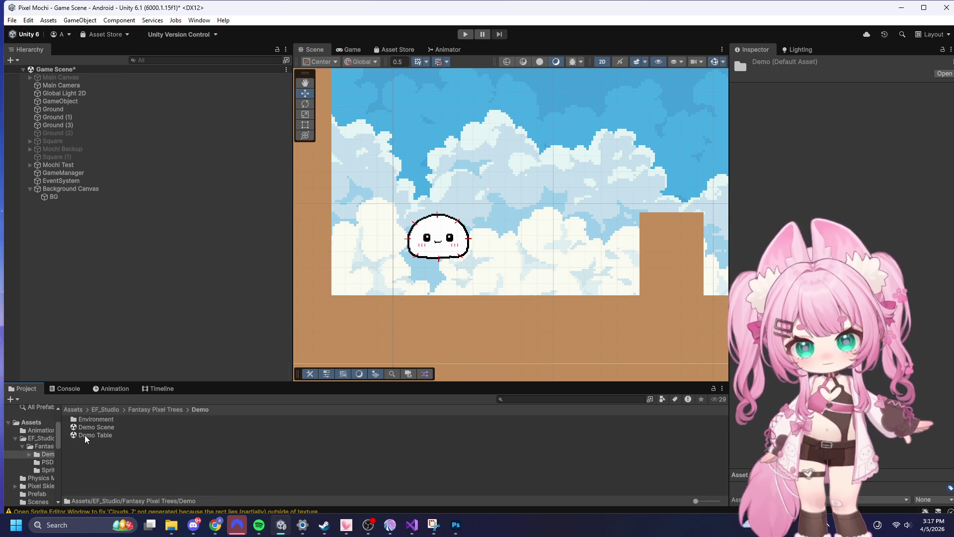
double_click(98, 434)
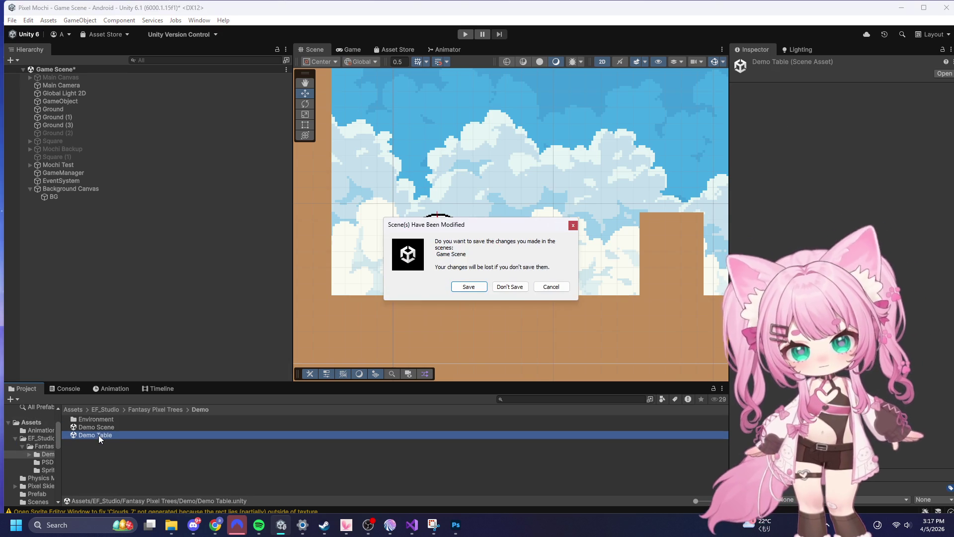
left_click(467, 288)
- Select and copy the Tree_1_1 tree from the Demo Table scene
scroll(392, 158, "down", 5)
scroll(391, 158, "up", 5)
scroll(400, 206, "up", 10)
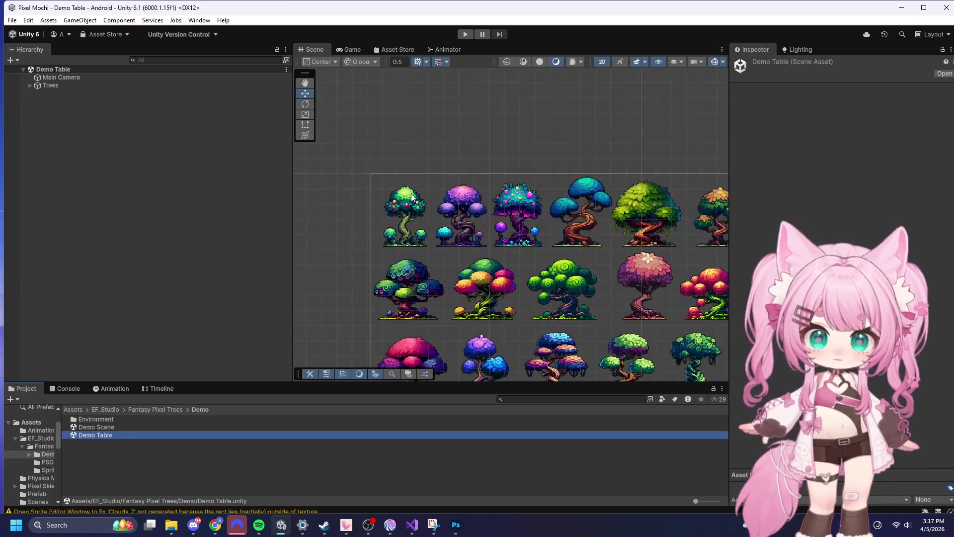
left_click(402, 214)
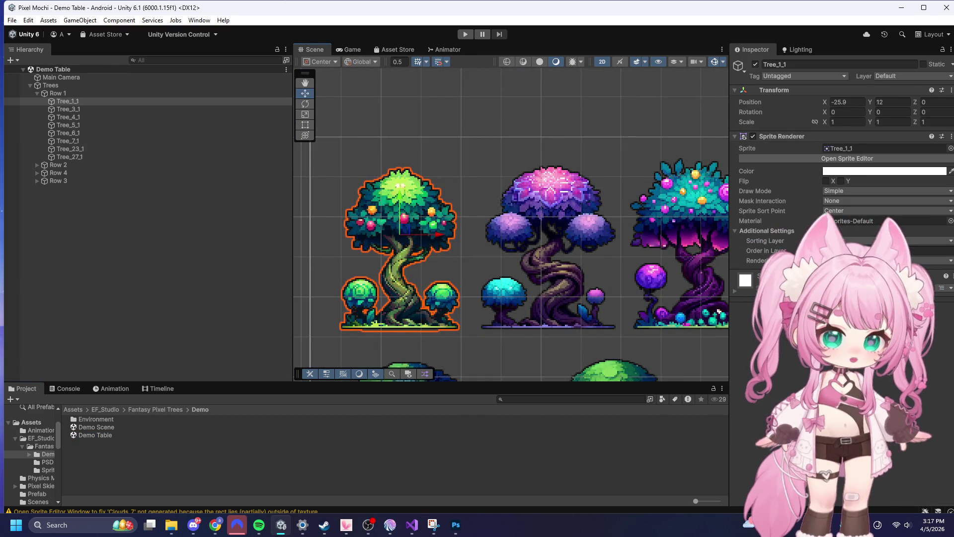
scroll(373, 194, "down", 6)
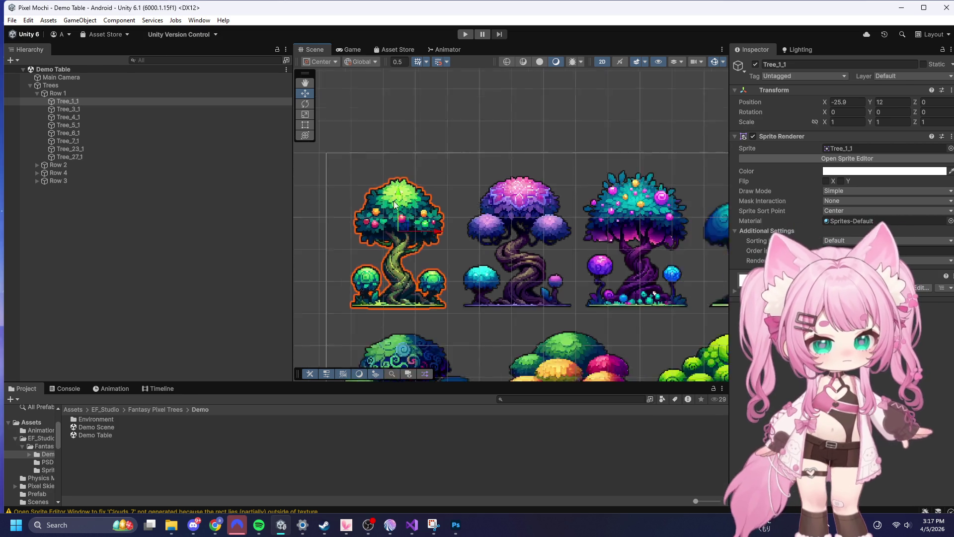
scroll(374, 193, "up", 3)
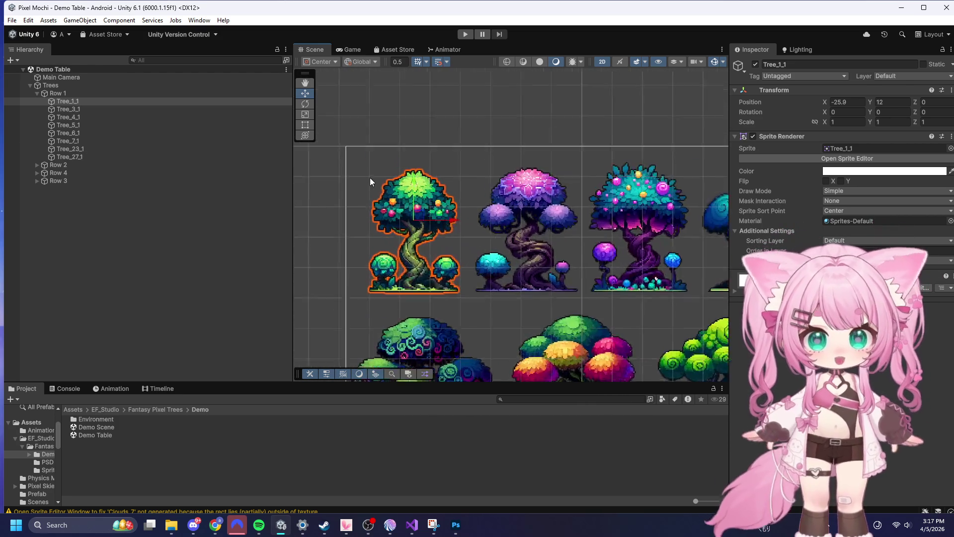
right_click(78, 102)
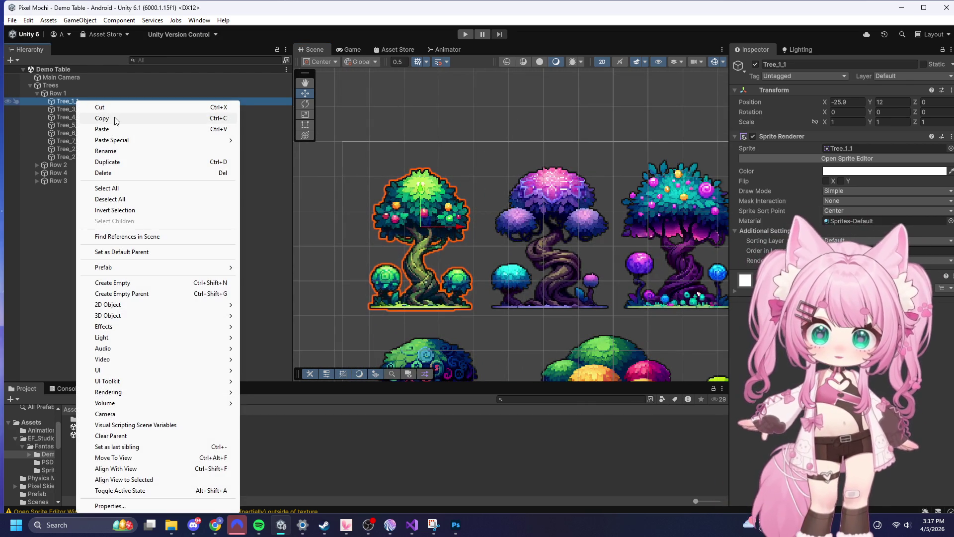
left_click(115, 121)
- Reopen Game Scene from the Assets Scenes folder
double_click(101, 420)
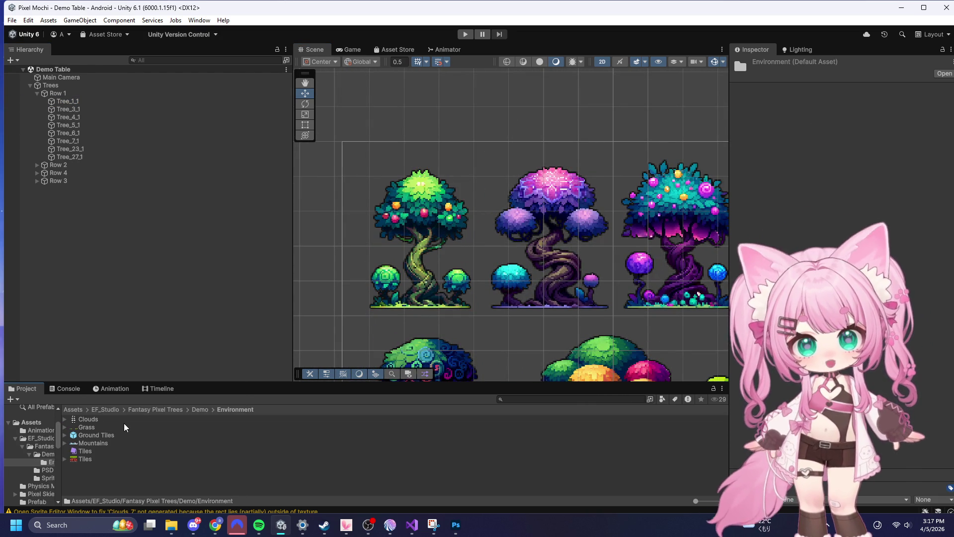
left_click(89, 459)
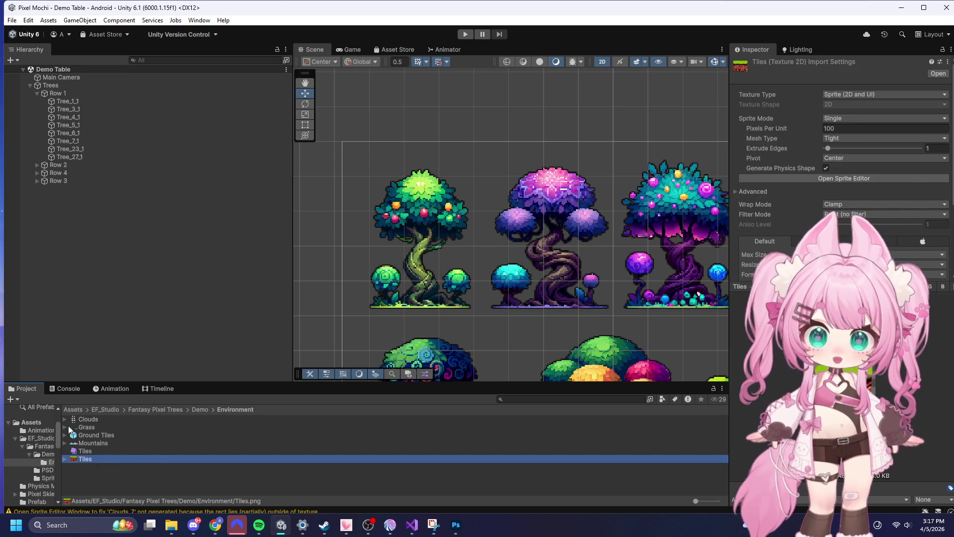
left_click(73, 410)
double_click(92, 458)
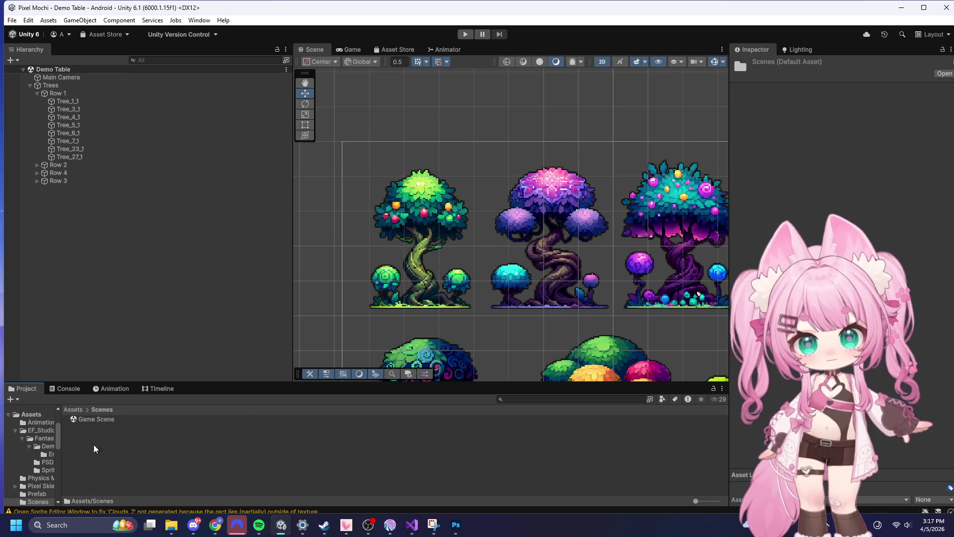
double_click(93, 418)
scroll(469, 234, "down", 10)
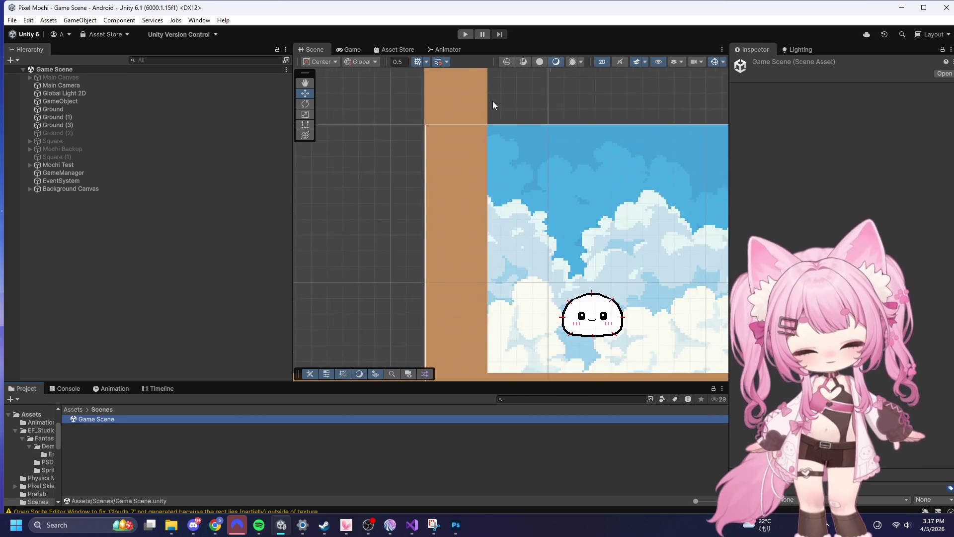
- Paste the copied Tree_1_1 into the Game Scene from Background Canvas's menu
left_click(437, 191)
scroll(565, 162, "down", 1)
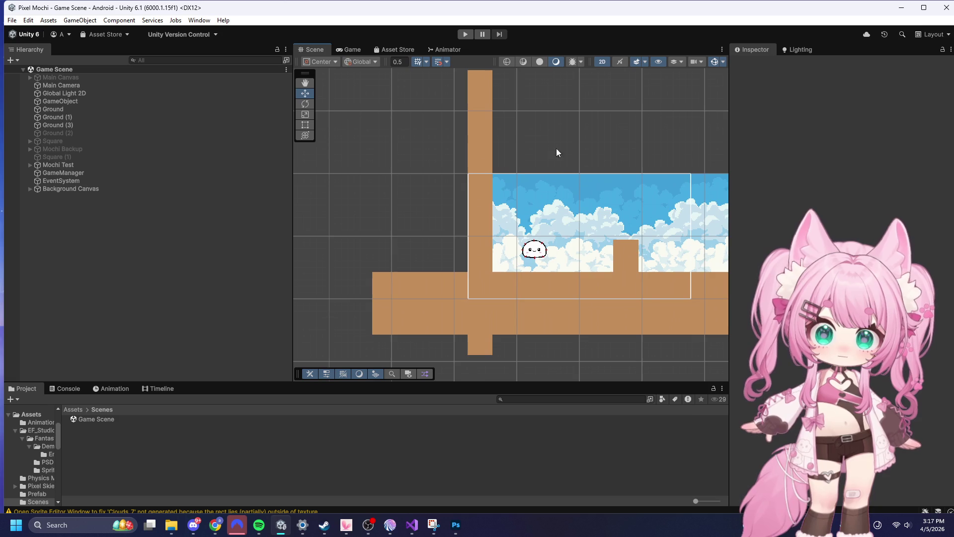
scroll(560, 334, "up", 8)
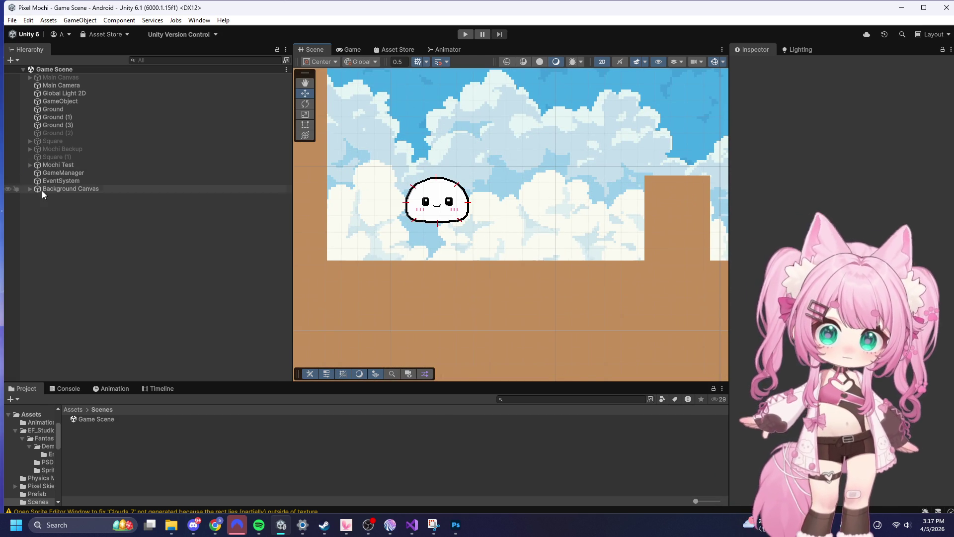
left_click(30, 188)
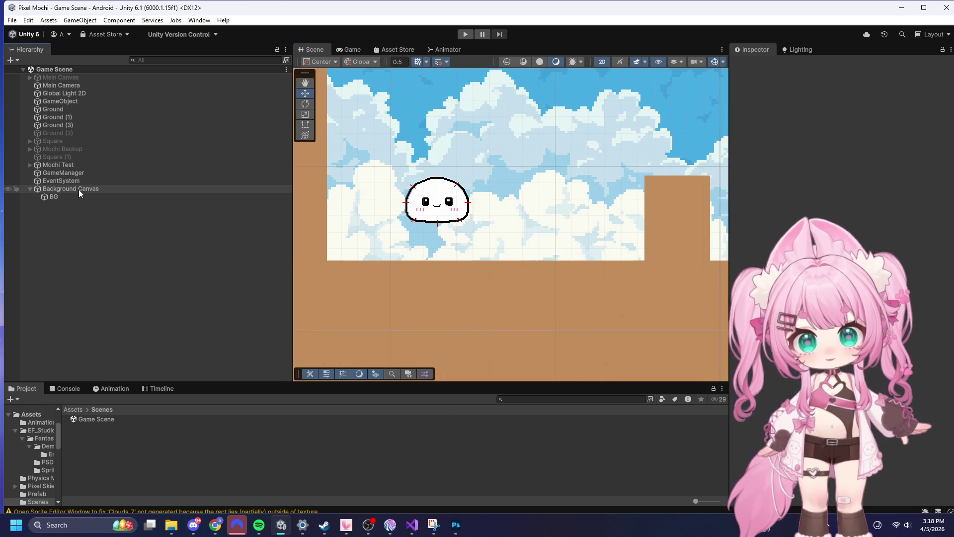
right_click(78, 191)
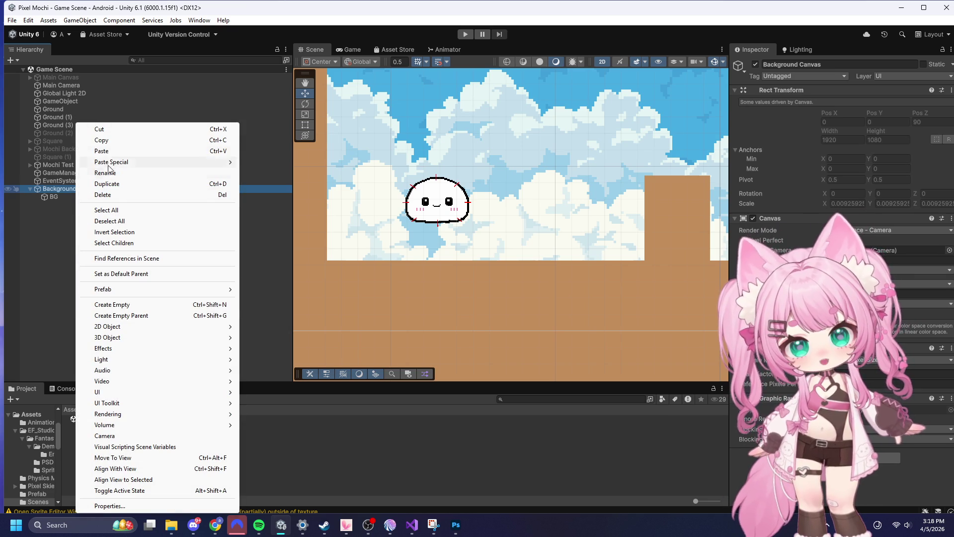
left_click(107, 151)
- Make Tree_1_1 a child of Background Canvas and lower it onto the ground beside Mochi
scroll(298, 199, "down", 3)
left_click_drag(343, 115, 397, 120)
left_click(348, 98)
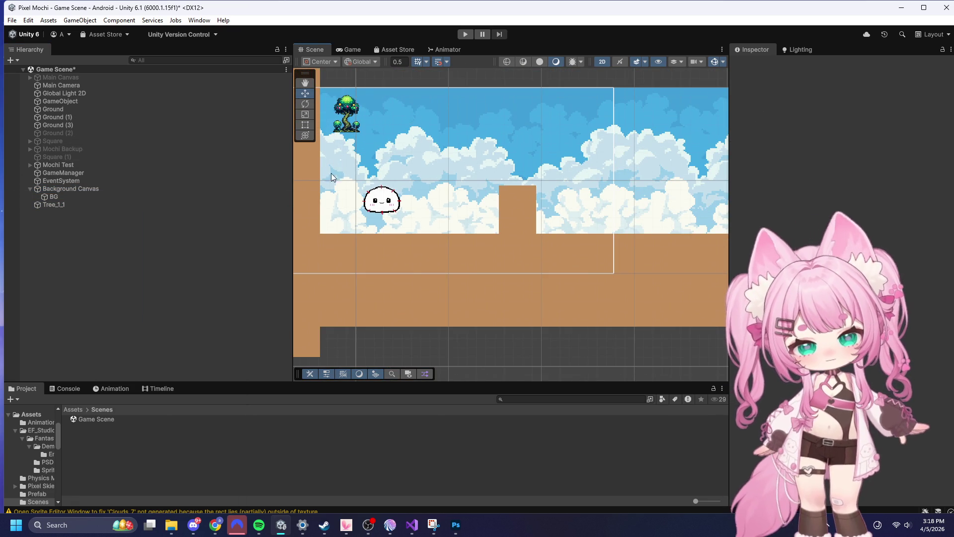
left_click(352, 96)
left_click_drag(54, 205, 56, 196)
left_click_drag(346, 84, 325, 189)
scroll(312, 214, "up", 6)
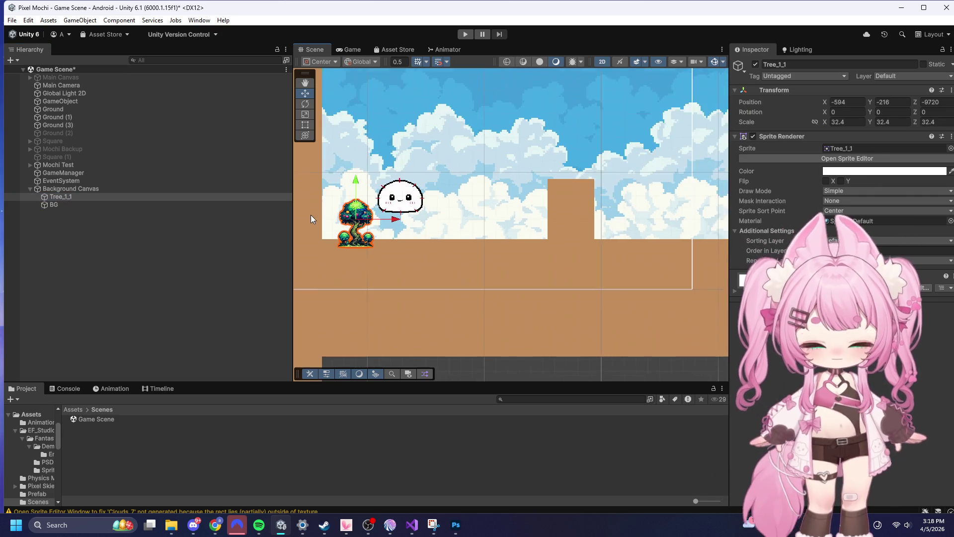
- Select Tree_1_1 and undo its last downward move
scroll(356, 203, "up", 3)
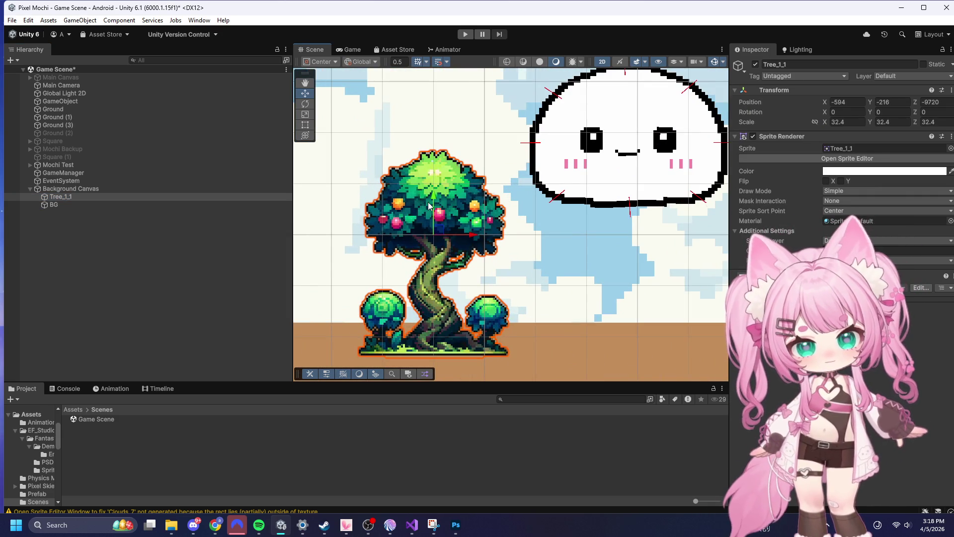
left_click(440, 182)
left_click(447, 180)
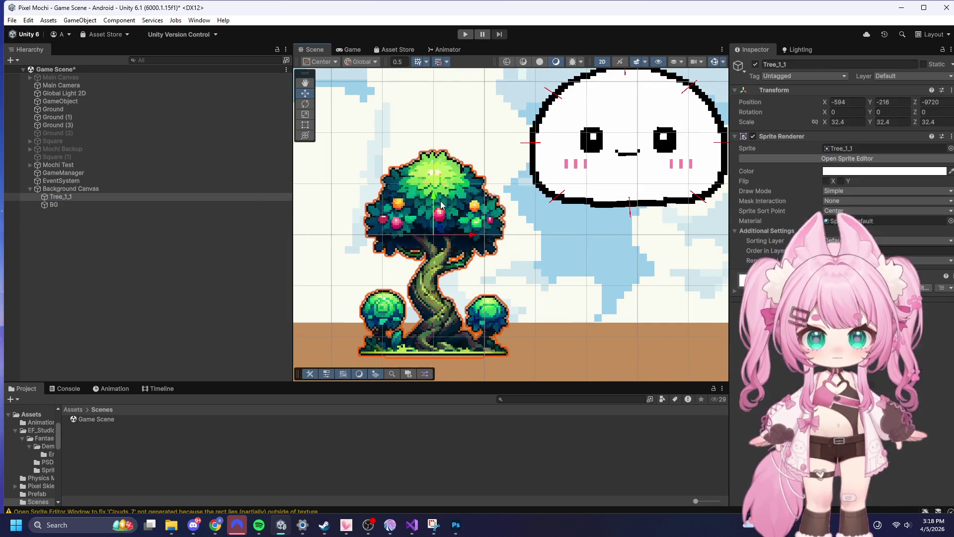
key("ctrl+z")
key("ctrl+y")
key("ctrl+z")
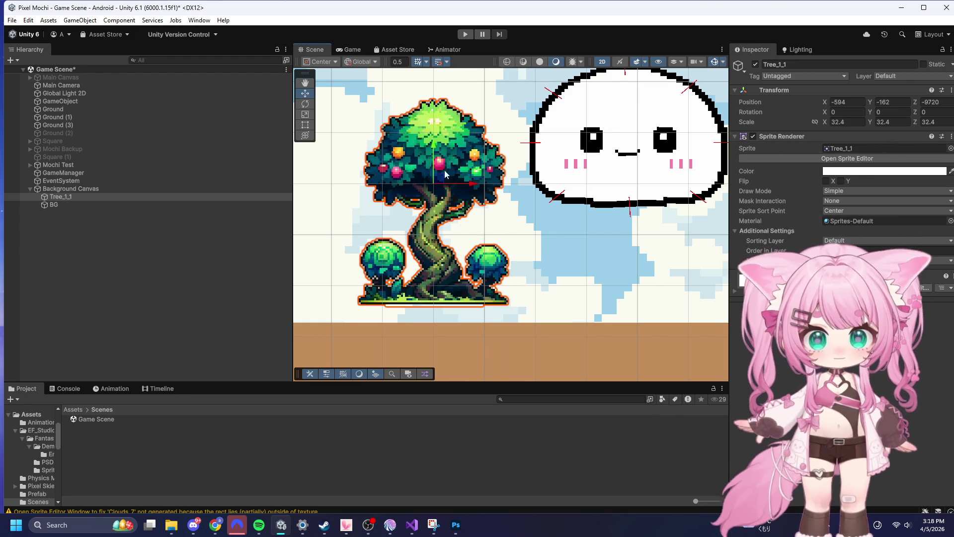
scroll(375, 125, "down", 4)
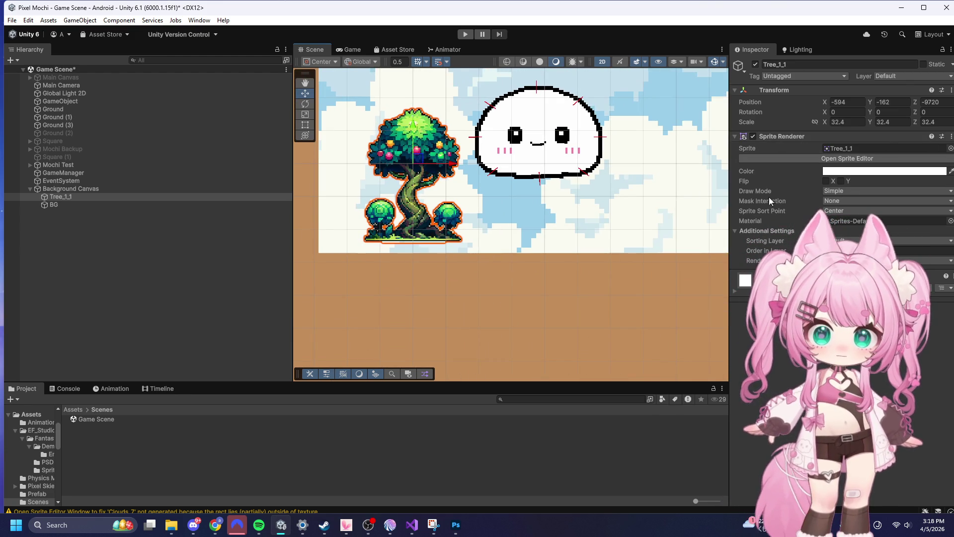
- Scale Tree_1_1 to 50 on X, Y and Z and nudge it upward
left_click(860, 120)
type("50")
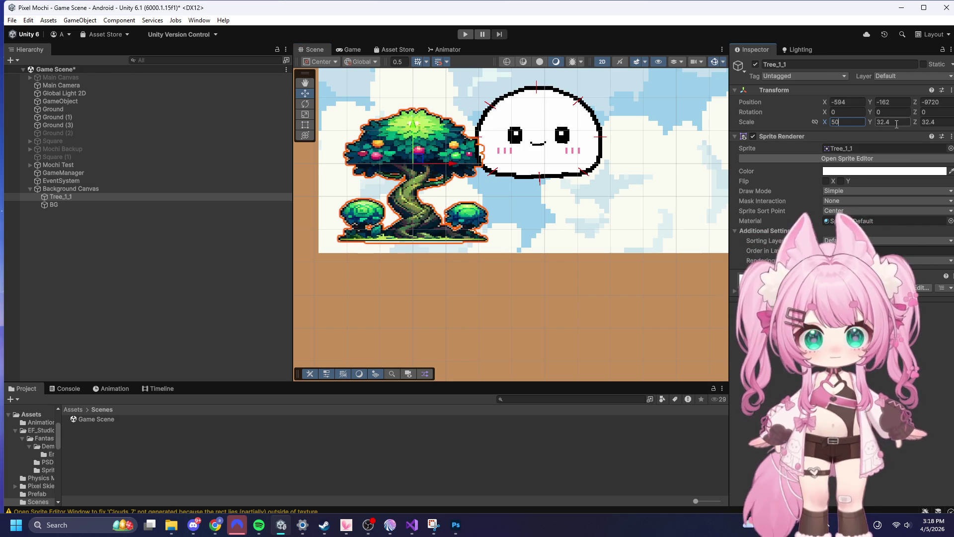
left_click(896, 124)
type("50")
left_click(937, 124)
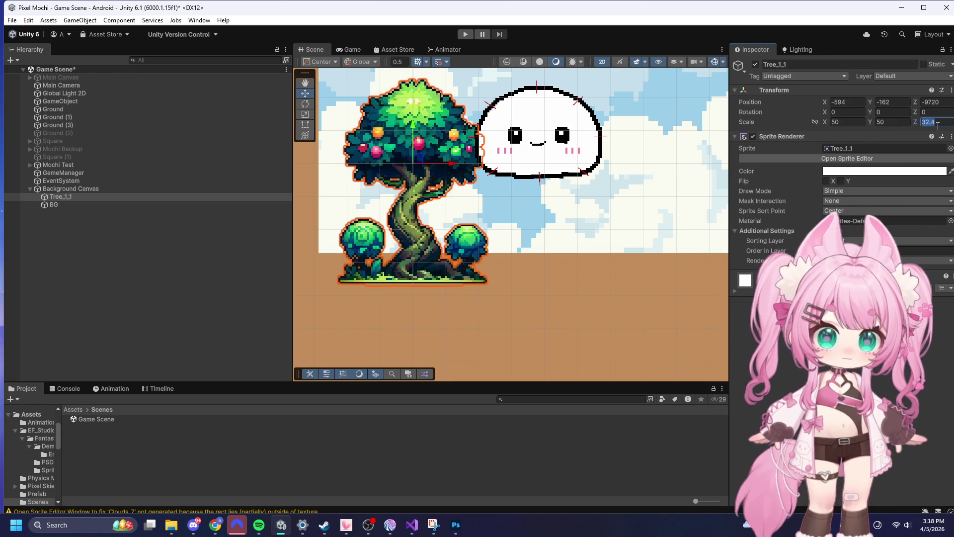
type("50")
scroll(456, 249, "up", 2)
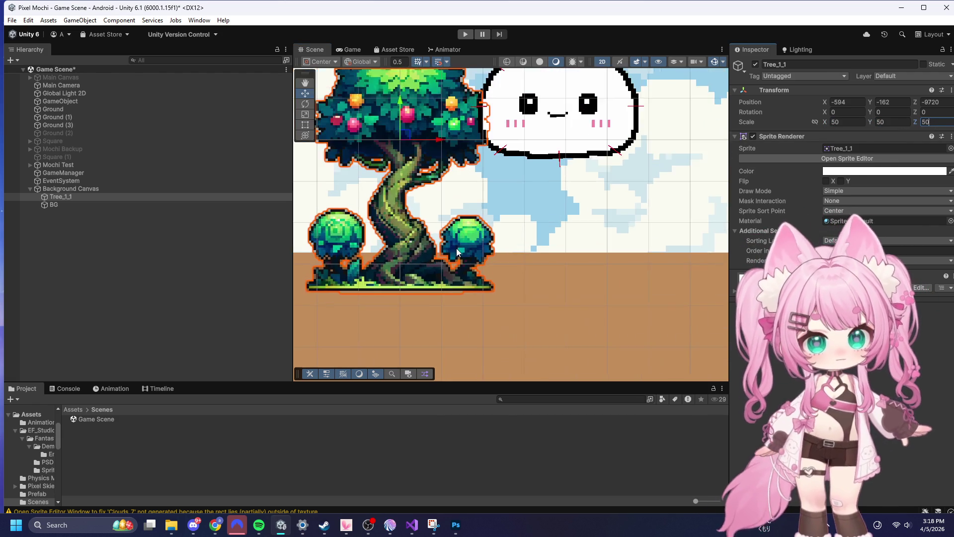
scroll(455, 243, "down", 3)
left_click_drag(420, 130, 424, 109)
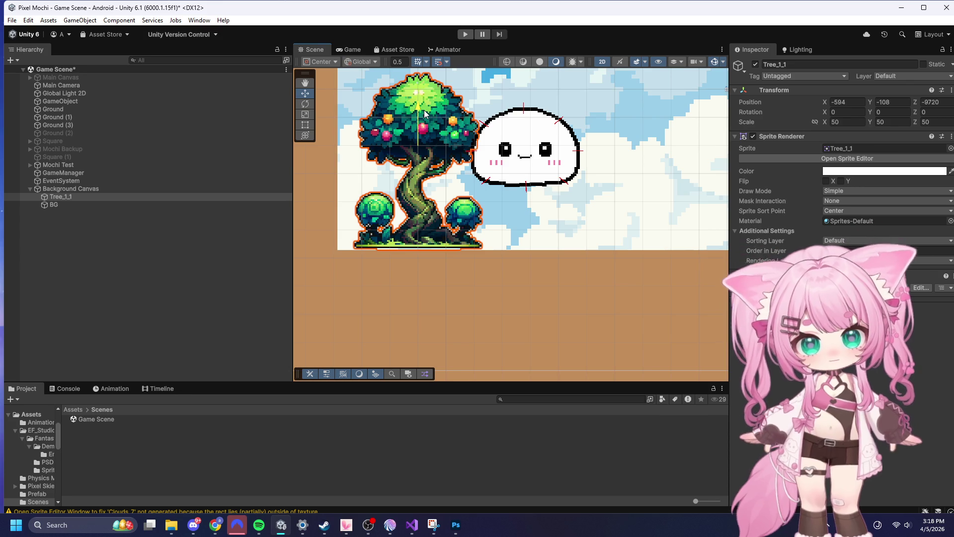
left_click(333, 198)
scroll(323, 189, "down", 2)
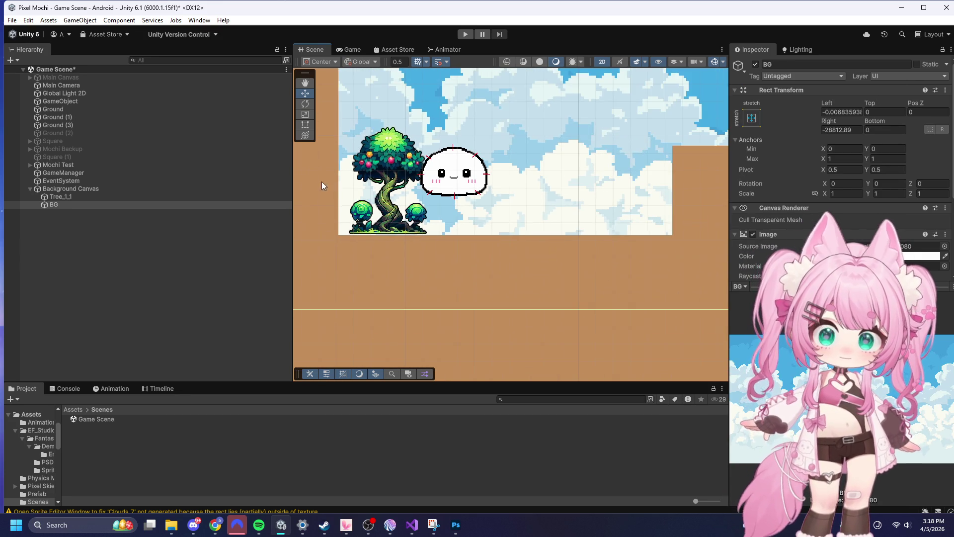
- Select the Tree_1_1 sprite in the Hierarchy
scroll(316, 182, "up", 2)
scroll(348, 187, "down", 1)
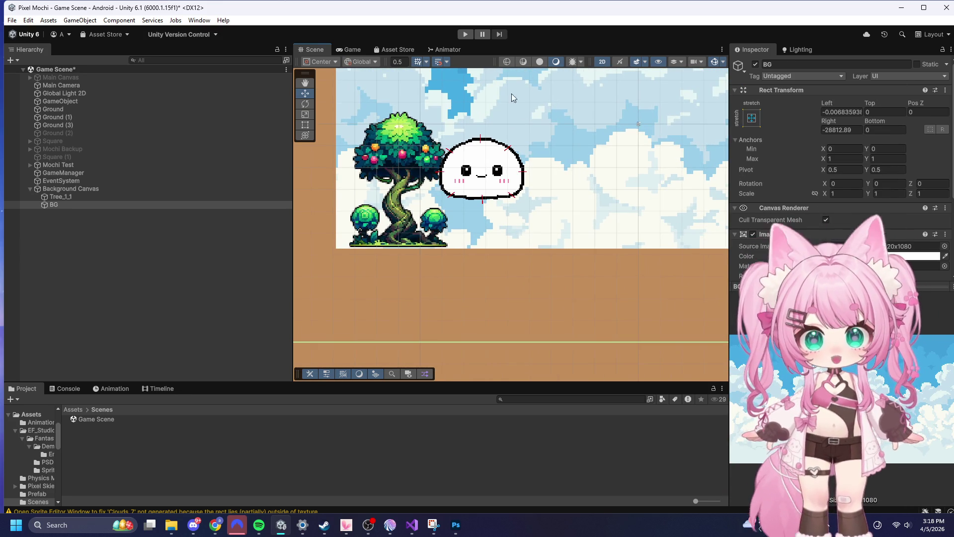
scroll(461, 275, "down", 5)
scroll(392, 239, "up", 4)
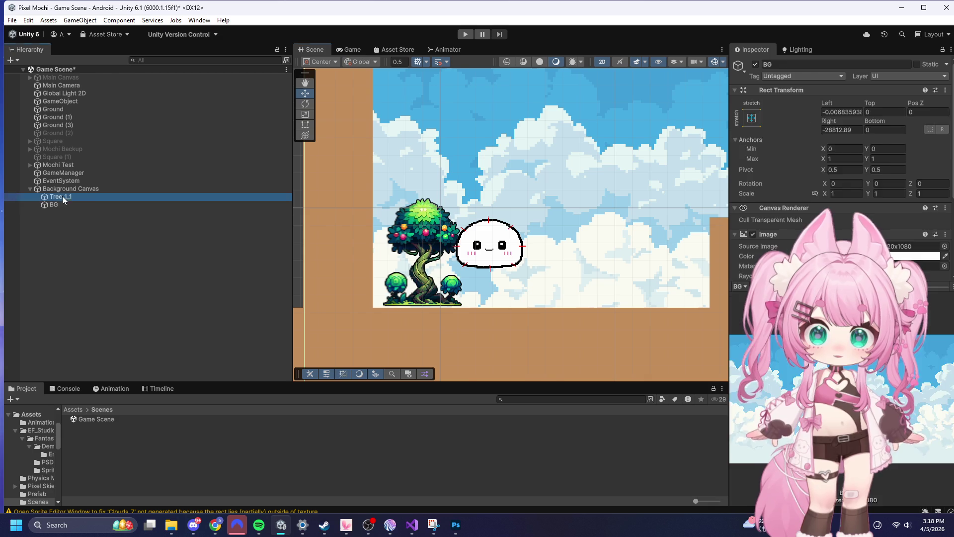
left_click(139, 197)
scroll(503, 263, "up", 3)
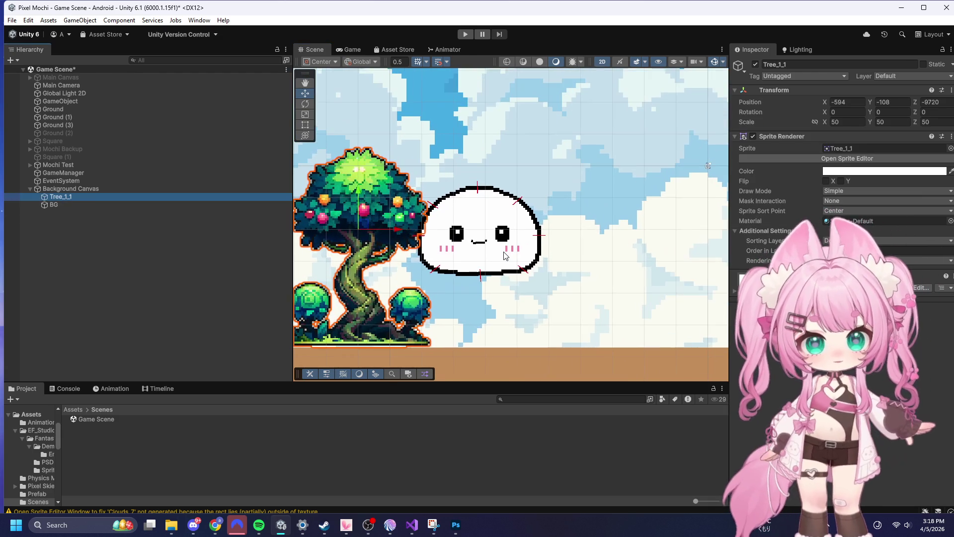
scroll(505, 256, "down", 2)
- Change Mochi Test's Transform scale from 2 to 1
left_click(77, 165)
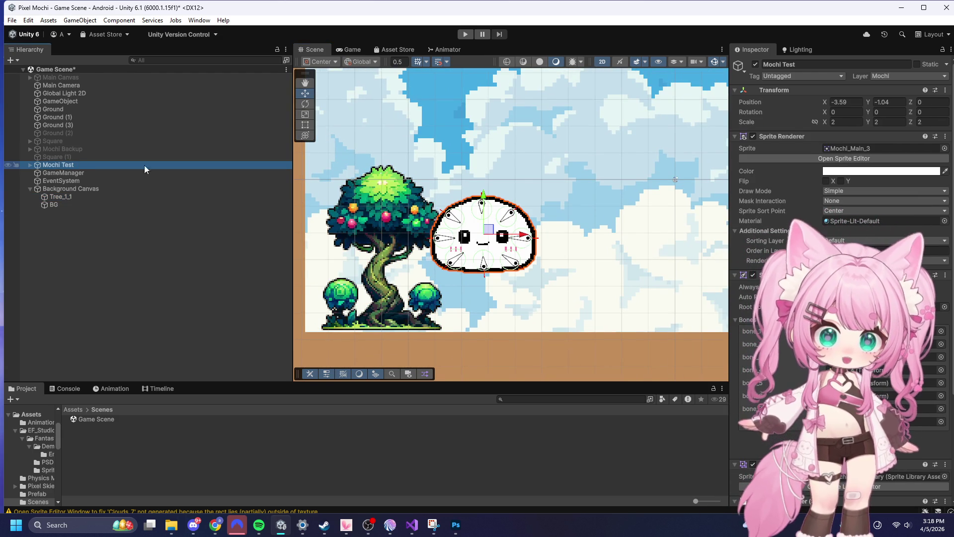
left_click(843, 122)
type("1")
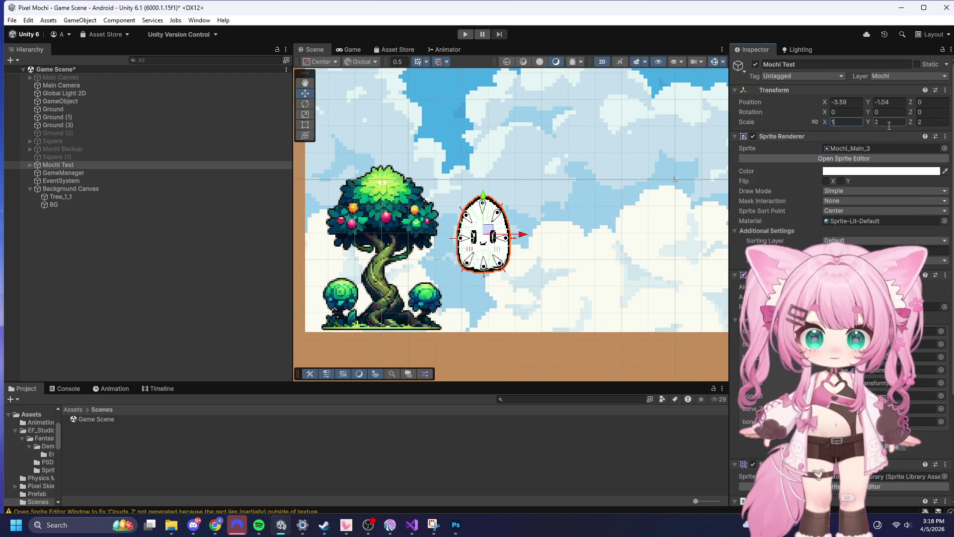
left_click(886, 123)
type("1")
scroll(447, 179, "down", 6)
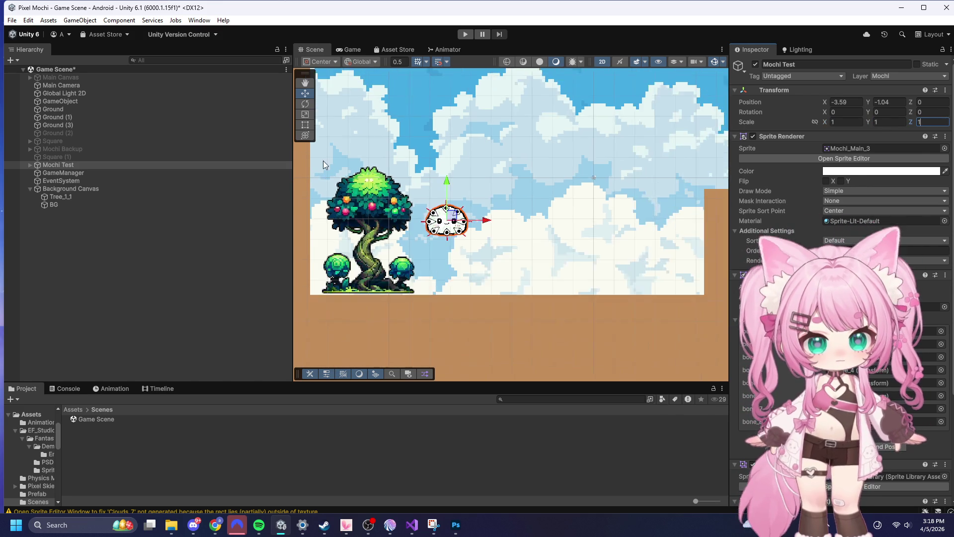
scroll(510, 187, "down", 5)
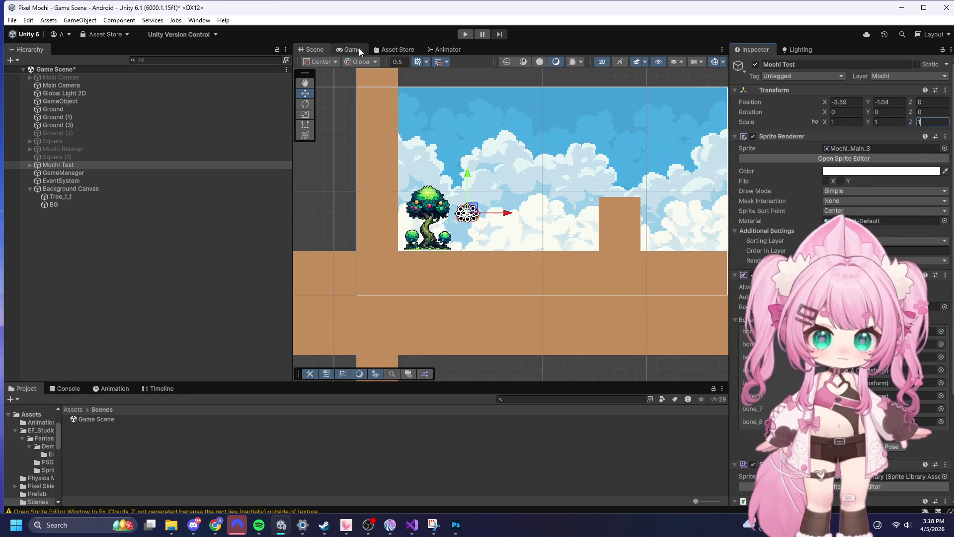
- Preview the scene's framing through the Game view camera
left_click(352, 49)
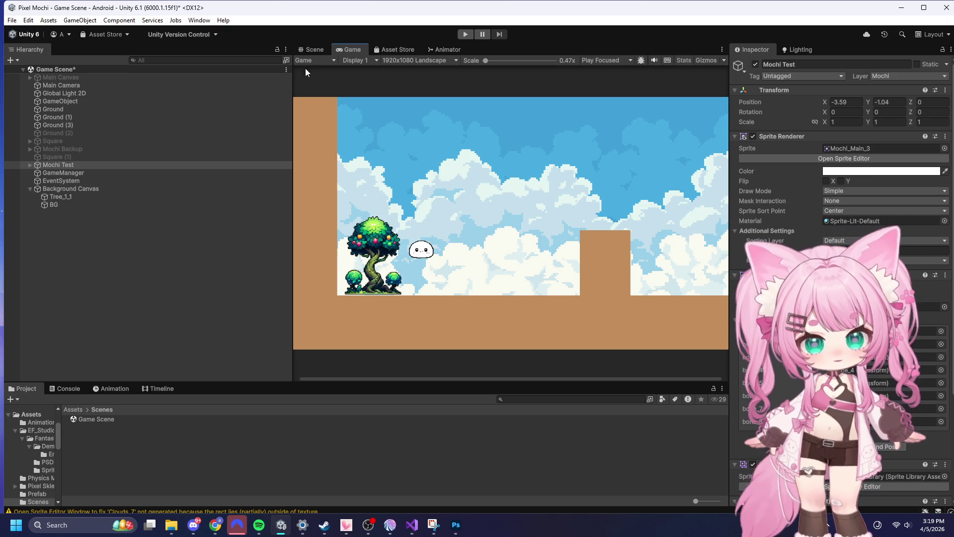
scroll(572, 234, "up", 2)
scroll(518, 216, "down", 3)
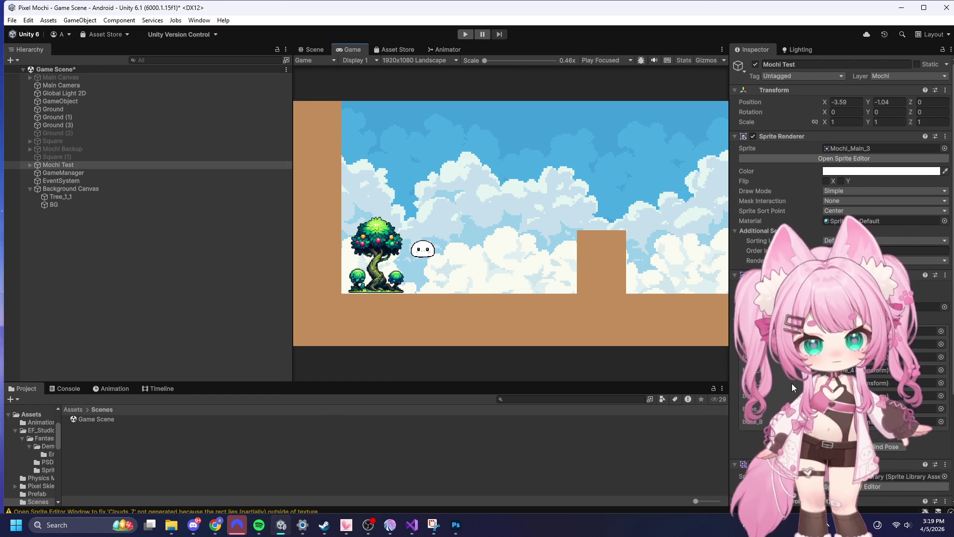
- Set Mochi Test's Scale X, Y and Z to 1.5, then return to the Scene view
left_click(53, 166)
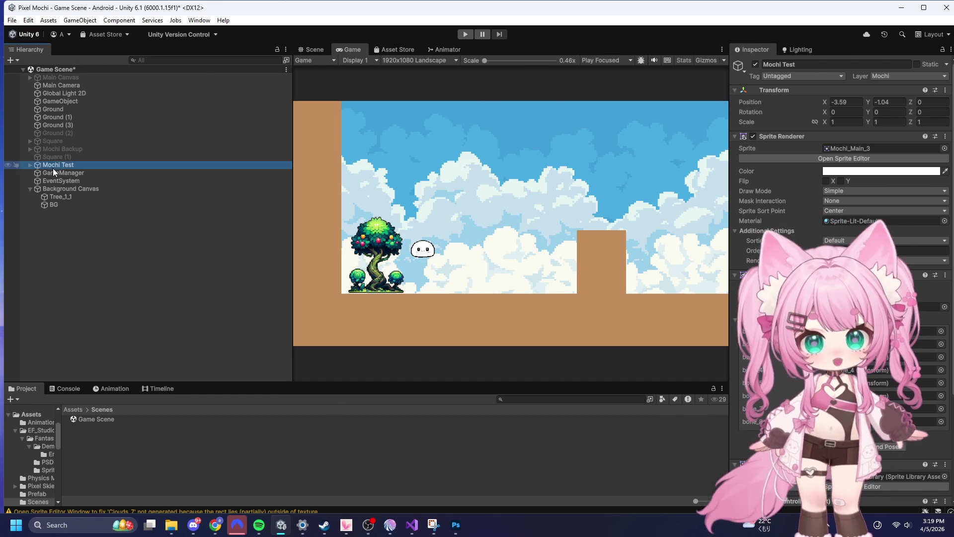
left_click(846, 122)
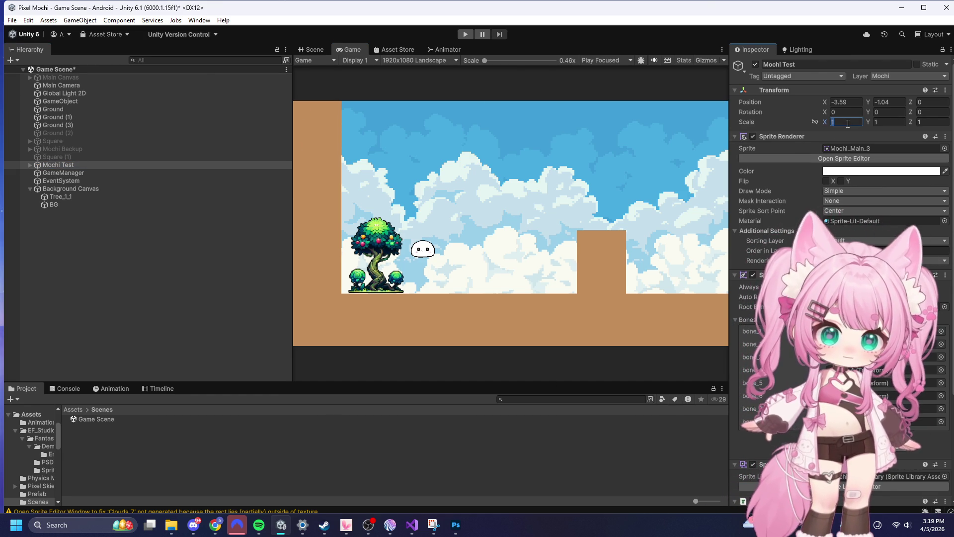
type("1")
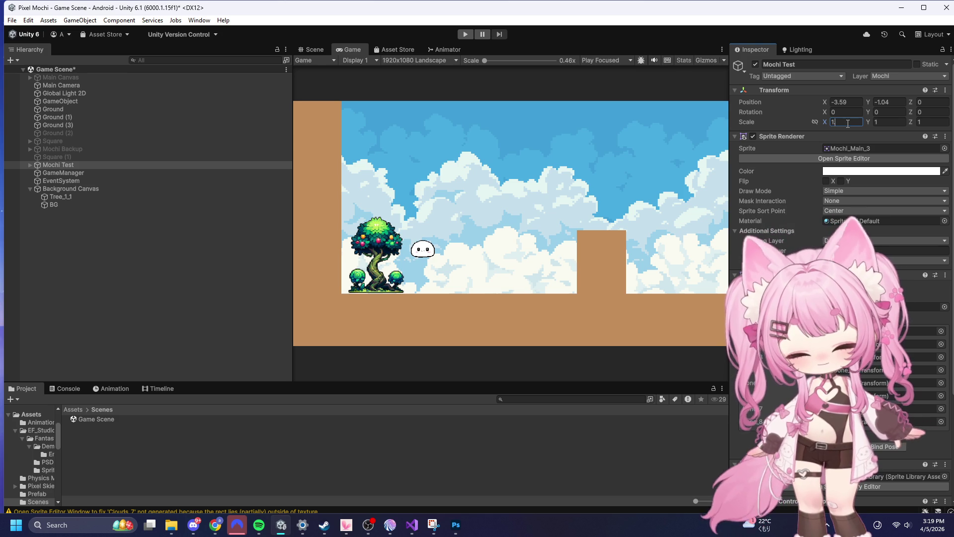
type(".5")
left_click(890, 121)
type("1.5")
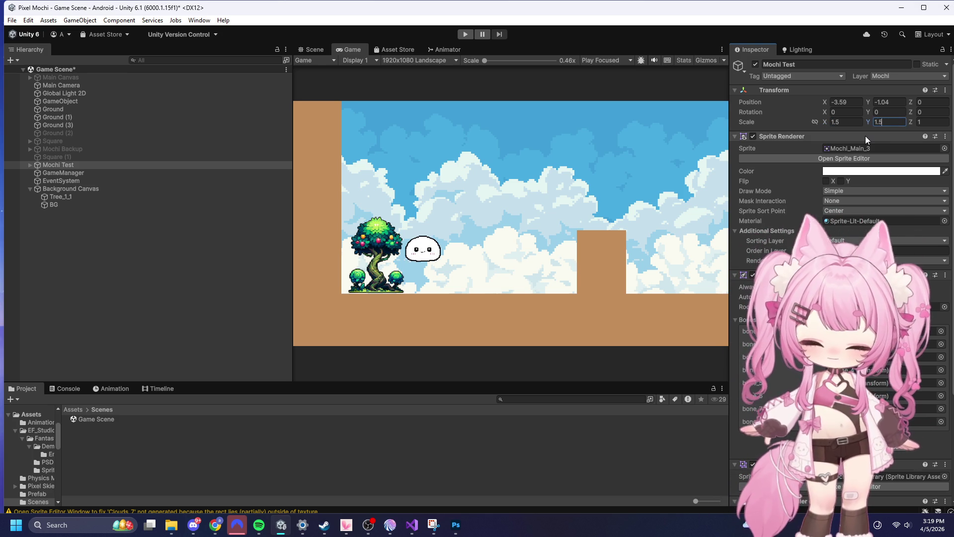
left_click(935, 122)
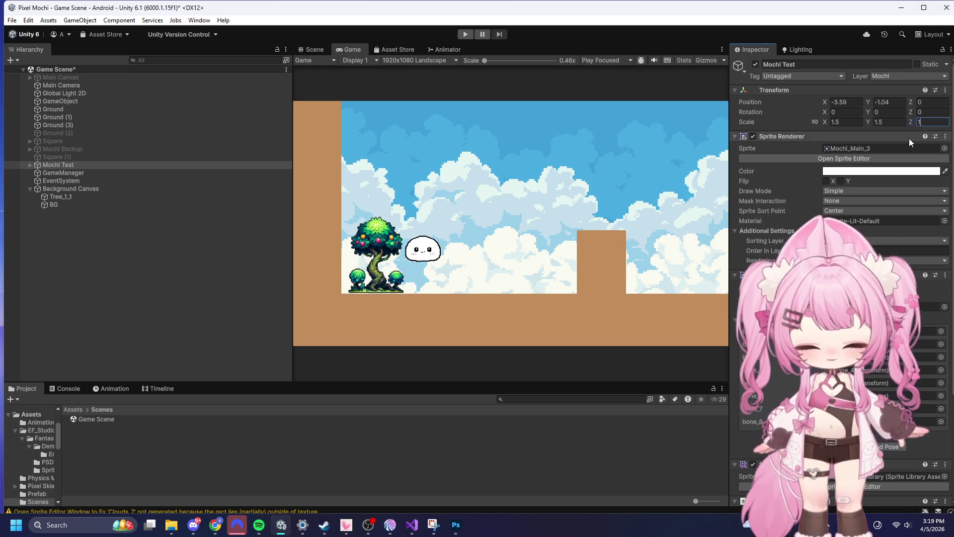
type(".5")
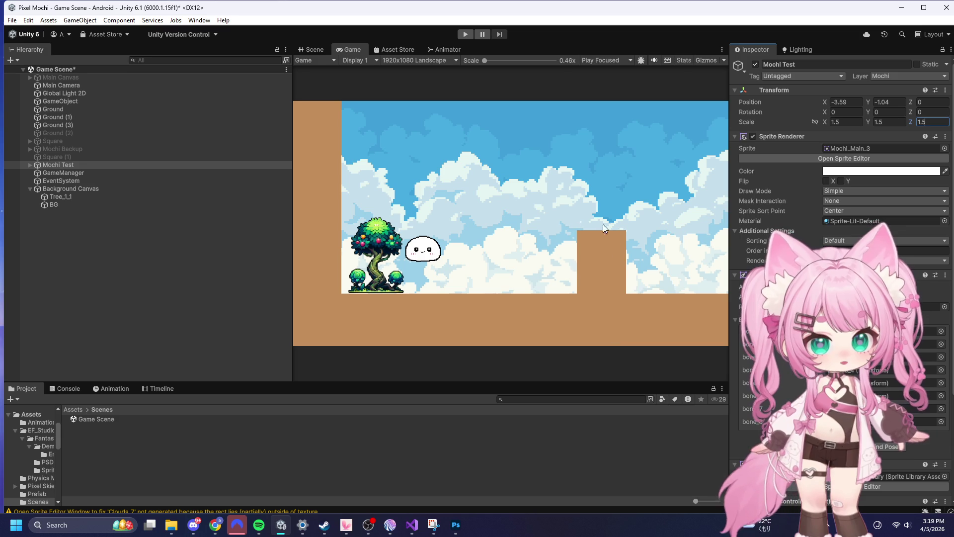
left_click(312, 49)
scroll(696, 260, "up", 4)
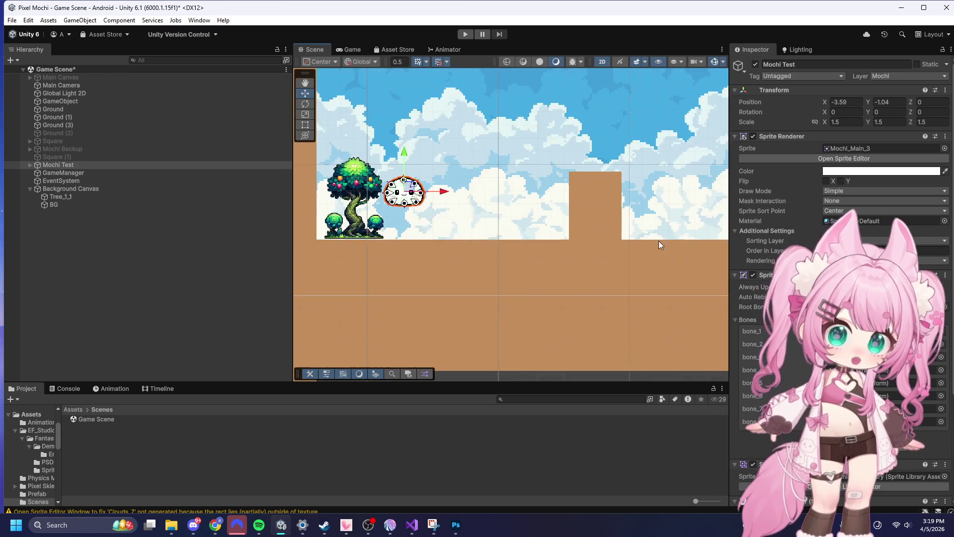
- Drag the raised Ground (3) block down from Y -1.82 to -3
left_click(589, 165)
left_click(592, 165)
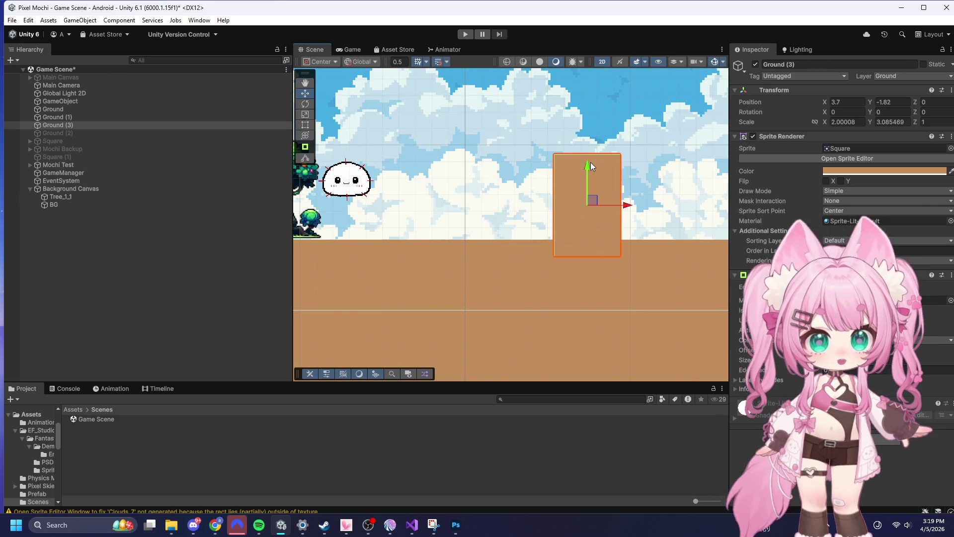
left_click_drag(591, 166, 582, 209)
scroll(582, 205, "down", 3)
scroll(380, 174, "up", 5)
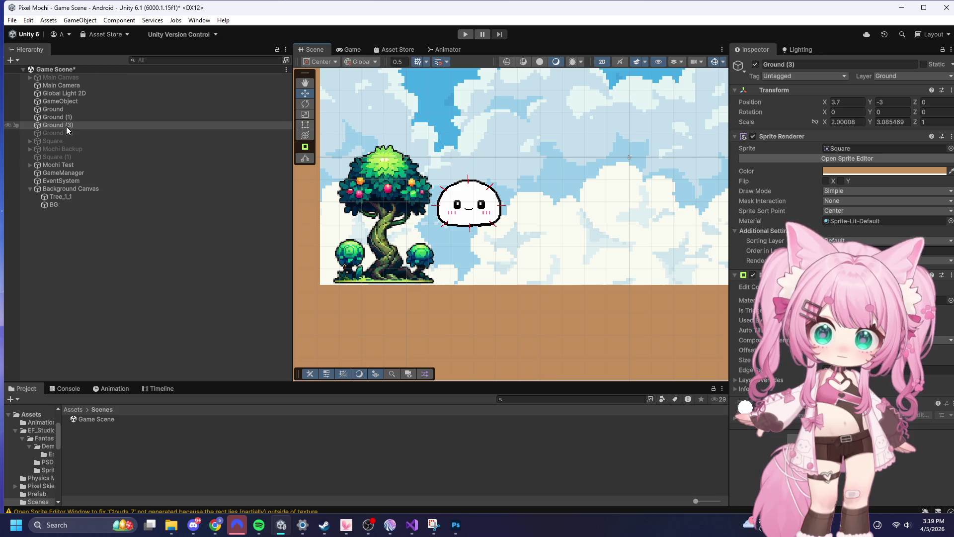
- Reselect Tree_1_1 and nudge it vertically to check its placement beside Mochi
left_click(383, 180)
left_click(407, 179)
left_click(65, 197)
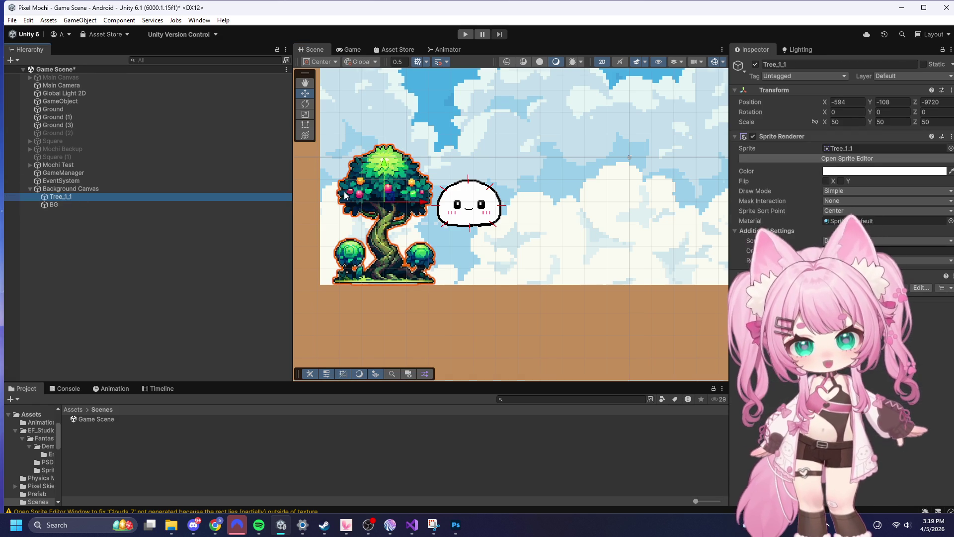
scroll(367, 199, "up", 4)
mouse_move(409, 193)
left_mouse_down()
mouse_move(416, 180)
mouse_move(437, 189)
mouse_move(429, 177)
left_mouse_up()
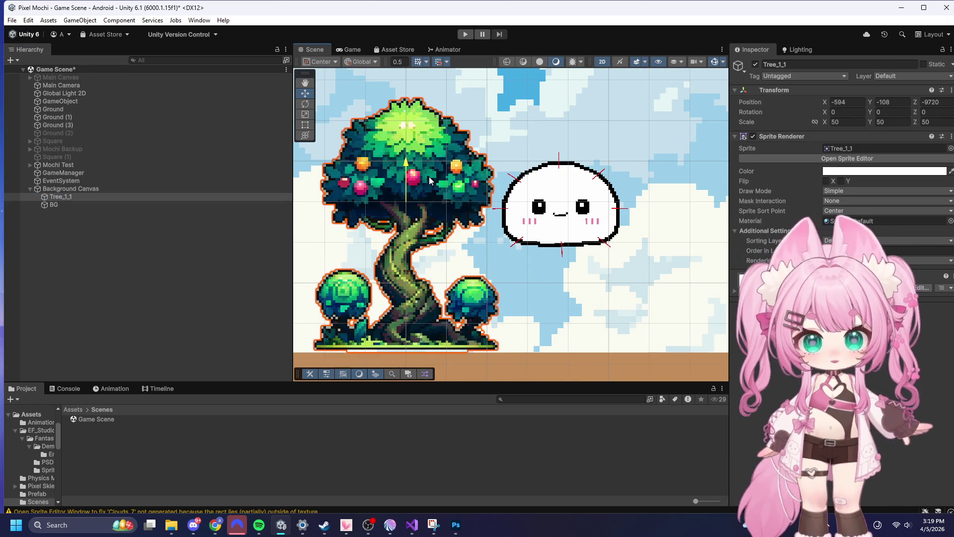
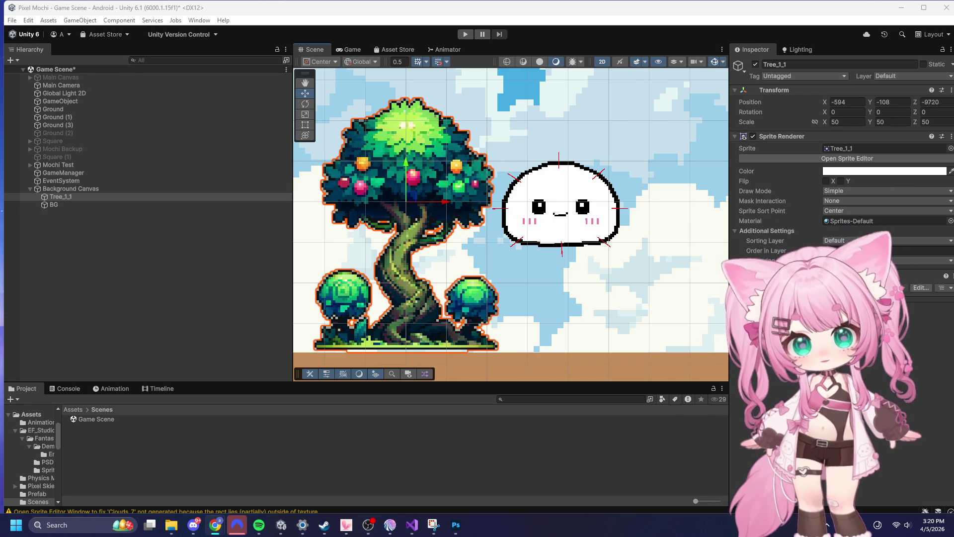
- Move Tree_1_1 right of the mochi, then check draw order of Mochi Test and Ground objects
scroll(424, 194, "down", 3)
mouse_move(454, 196)
left_mouse_down()
mouse_move(688, 184)
mouse_move(611, 158)
mouse_move(454, 171)
left_mouse_up()
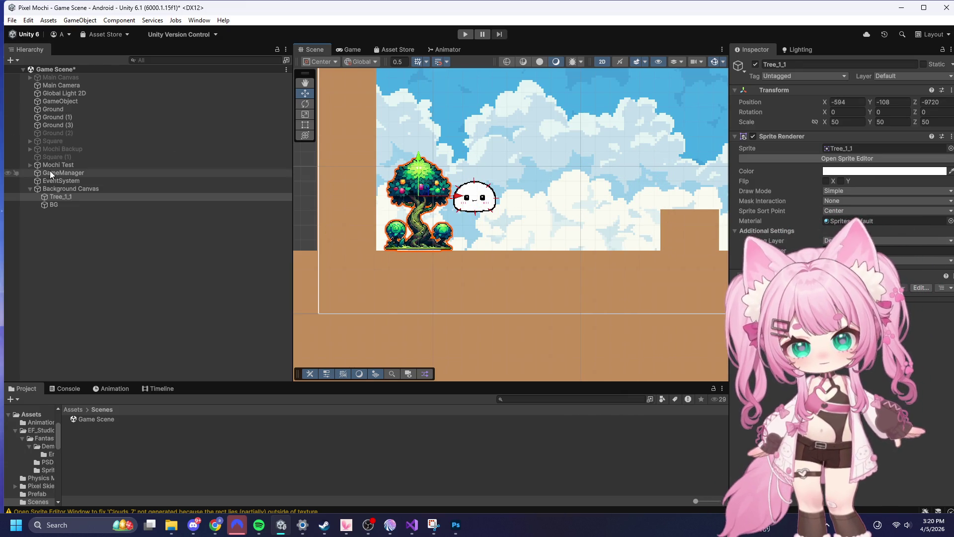
left_click(69, 165)
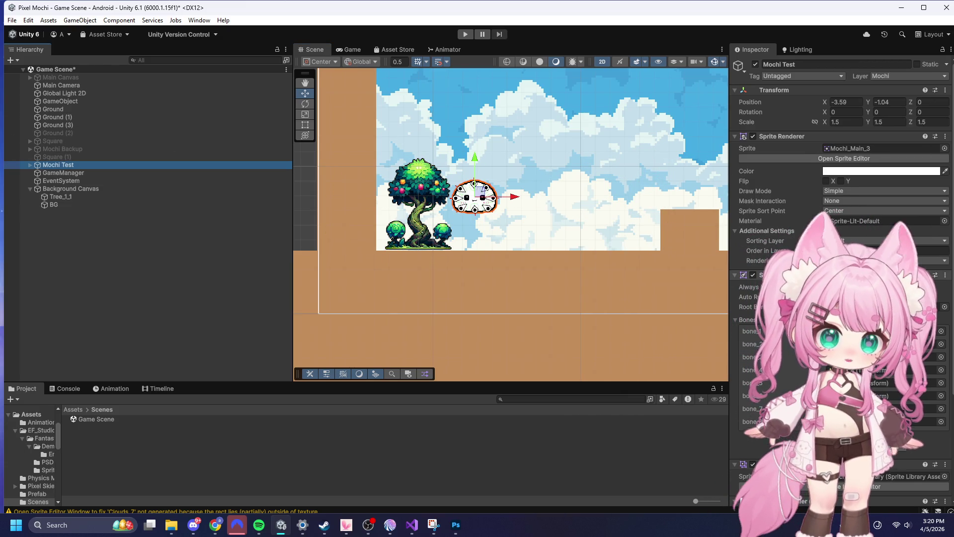
left_click(61, 127)
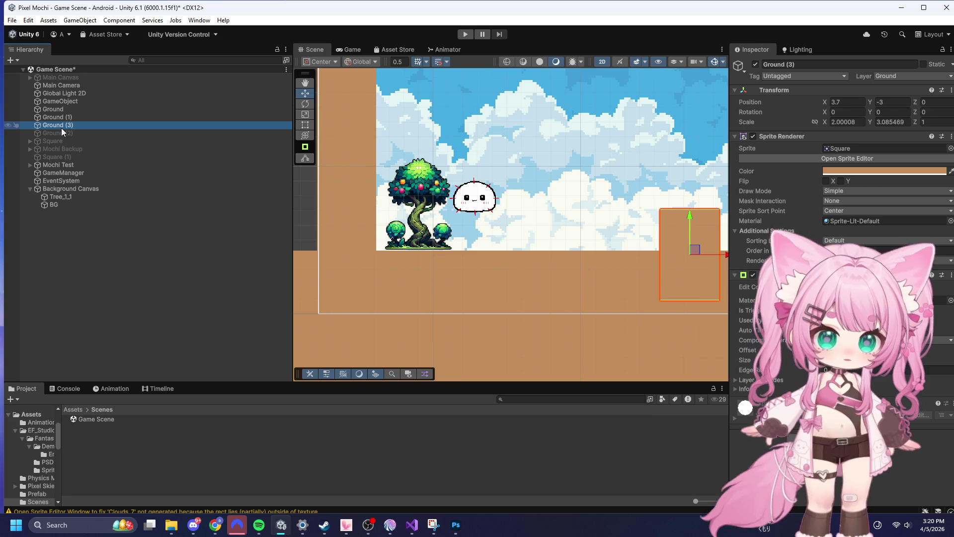
left_click(885, 250)
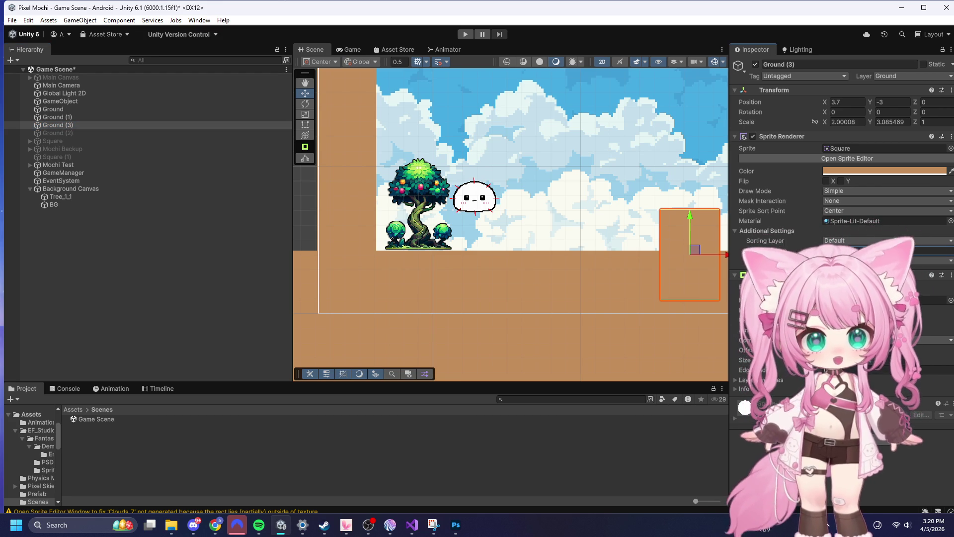
left_click(53, 118)
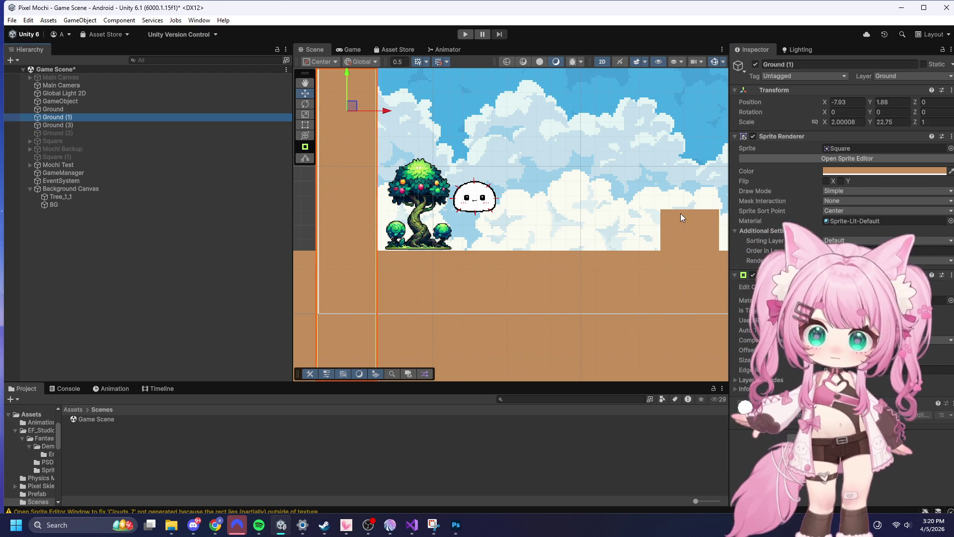
left_click(53, 109)
left_click(884, 251)
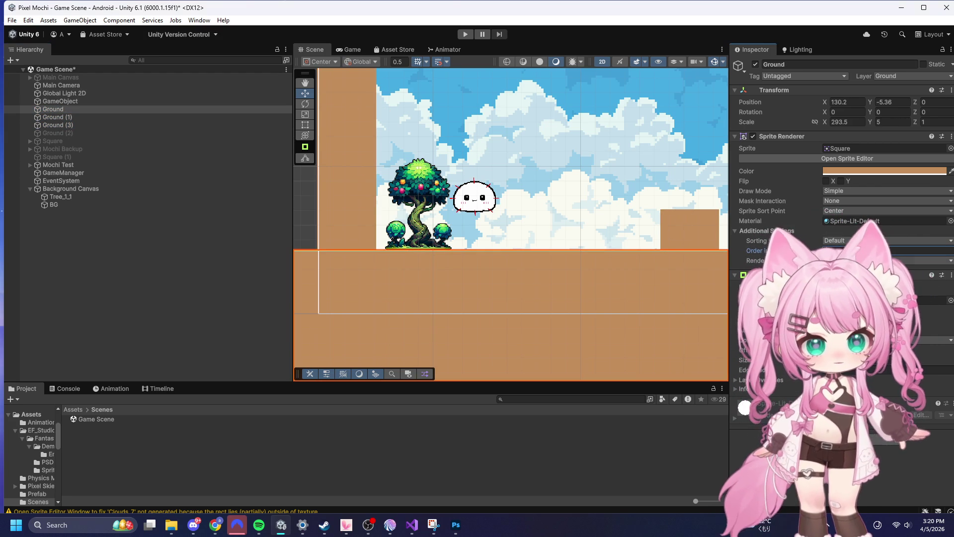
- Select Tree_1_1 and move it back to the left of the mochi
left_click(62, 197)
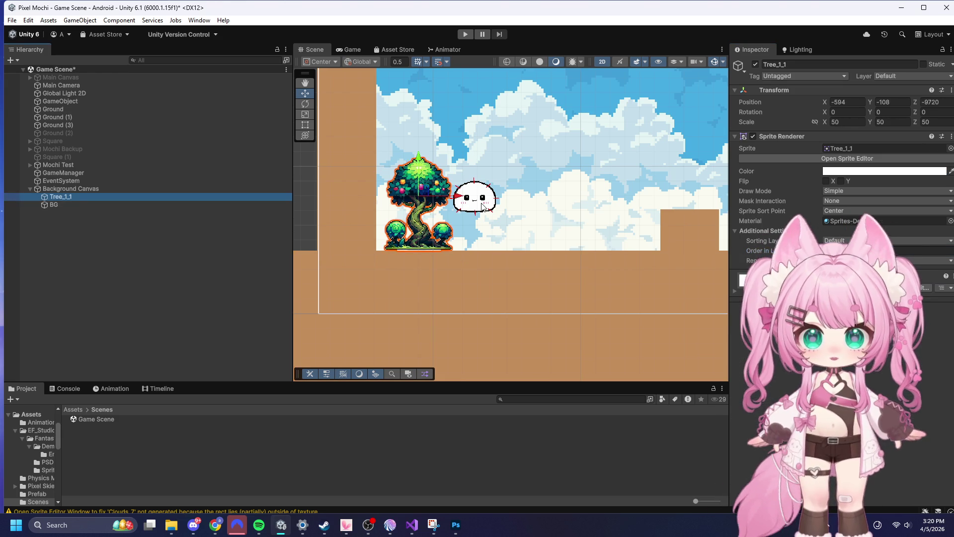
mouse_move(455, 197)
left_mouse_down()
mouse_move(703, 217)
mouse_move(494, 251)
mouse_move(397, 252)
left_mouse_up()
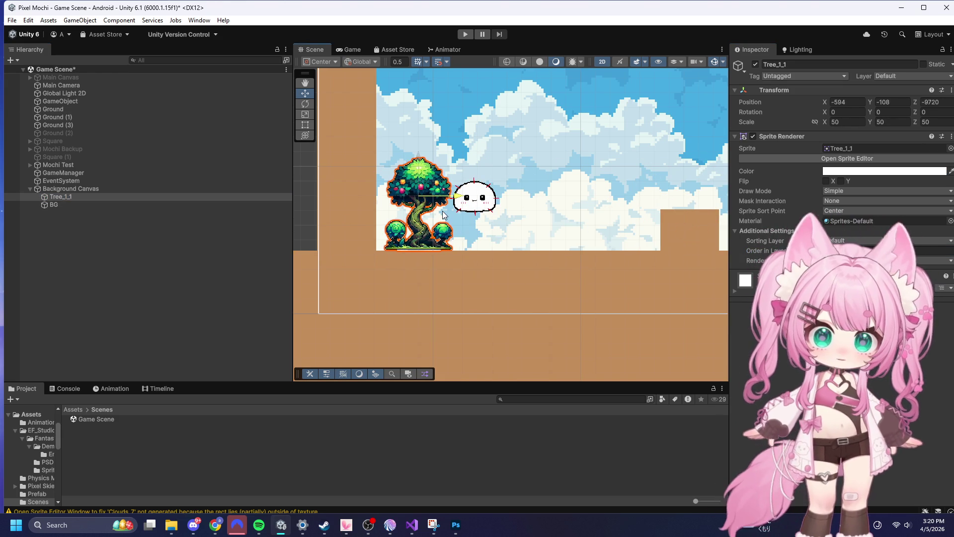
scroll(396, 253, "up", 1)
scroll(354, 197, "down", 2)
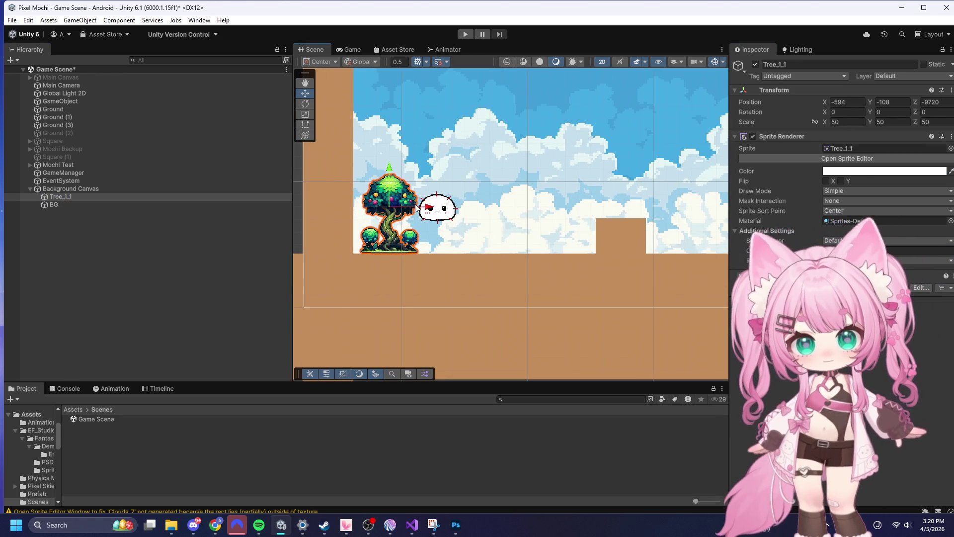
- Duplicate the tree into copies (1) through (5), sliding each copy right along the ground
key("ctrl+d")
left_click_drag(416, 210, 726, 238)
scroll(463, 180, "down", 2)
scroll(463, 180, "up", 1)
scroll(598, 234, "up", 3)
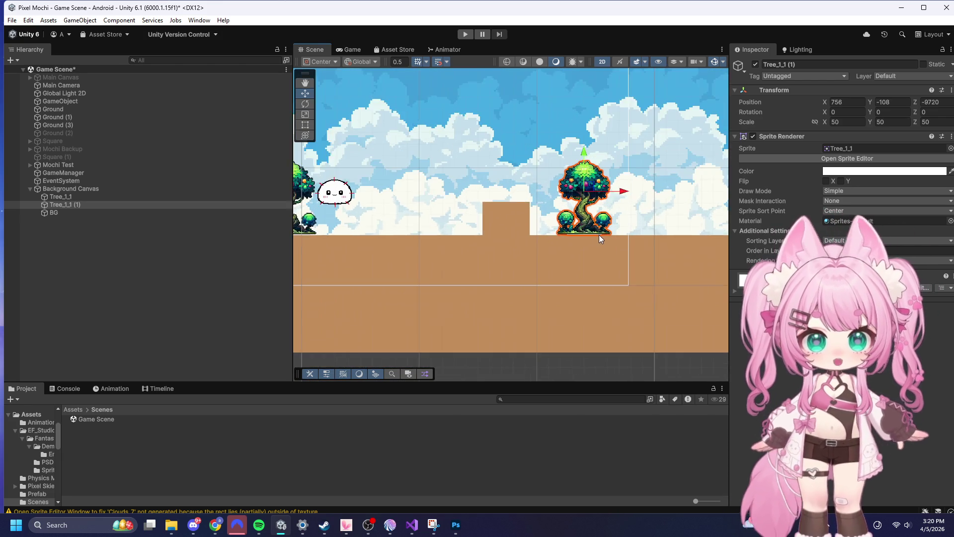
scroll(528, 169, "down", 2)
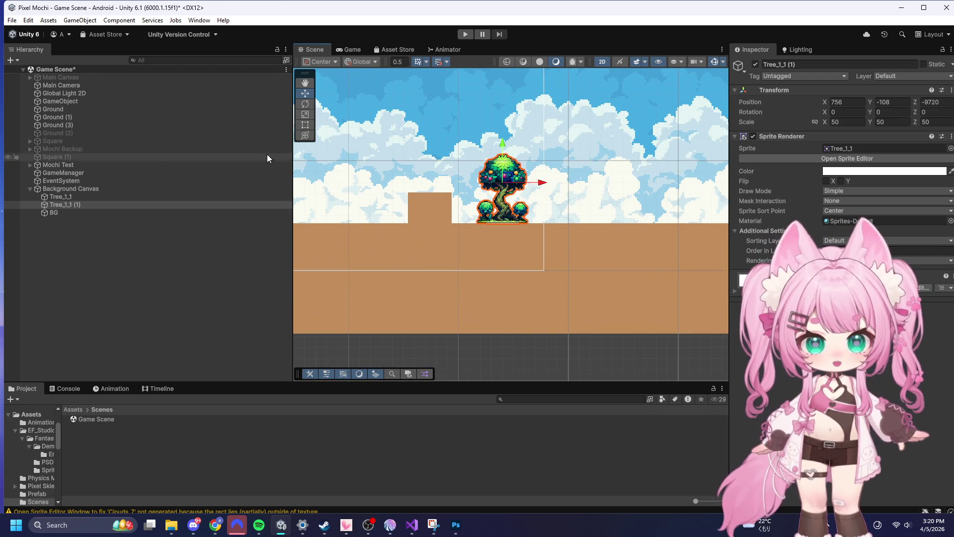
scroll(498, 171, "down", 3)
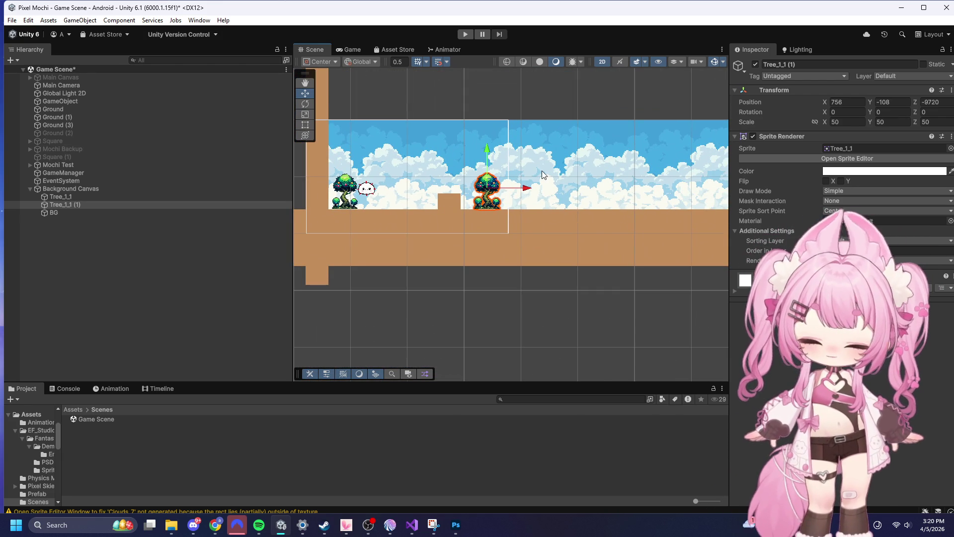
key("ctrl+d")
left_click_drag(526, 189, 689, 195)
scroll(414, 157, "down", 3)
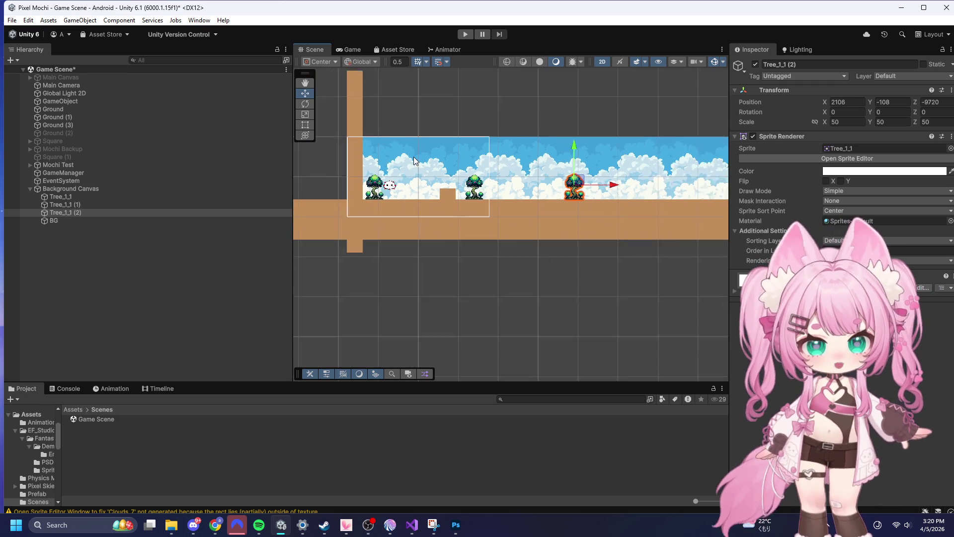
scroll(611, 199, "up", 4)
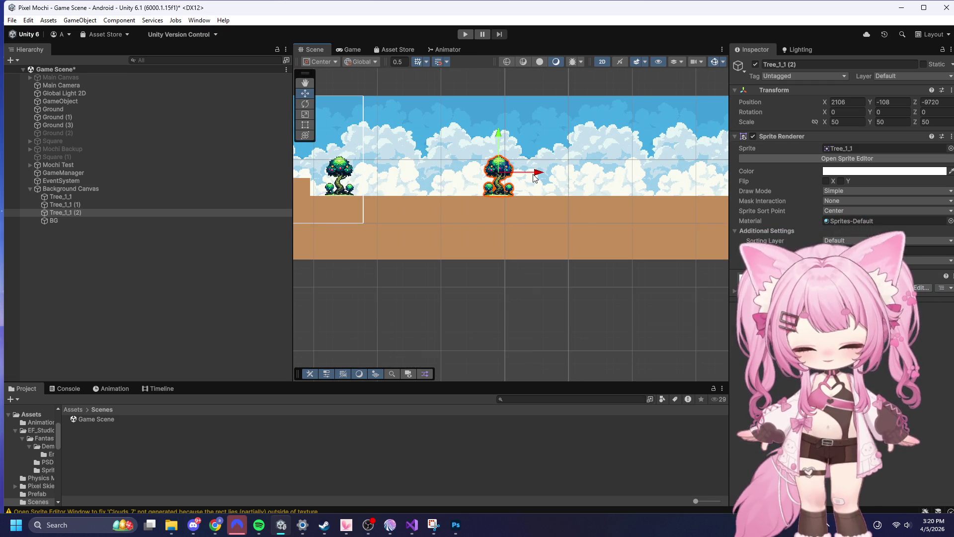
key("ctrl+d")
scroll(534, 177, "down", 3)
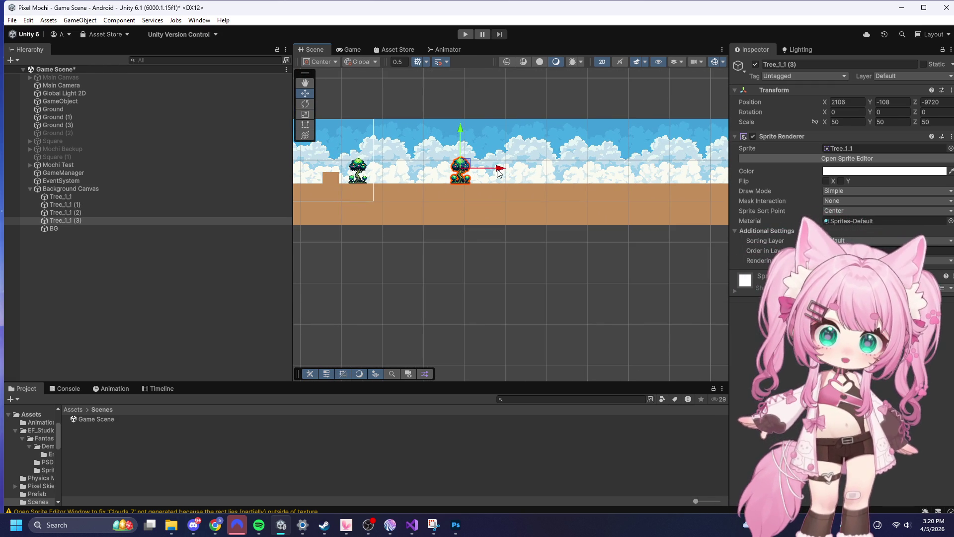
left_click_drag(576, 174, 601, 175)
key("ctrl+d")
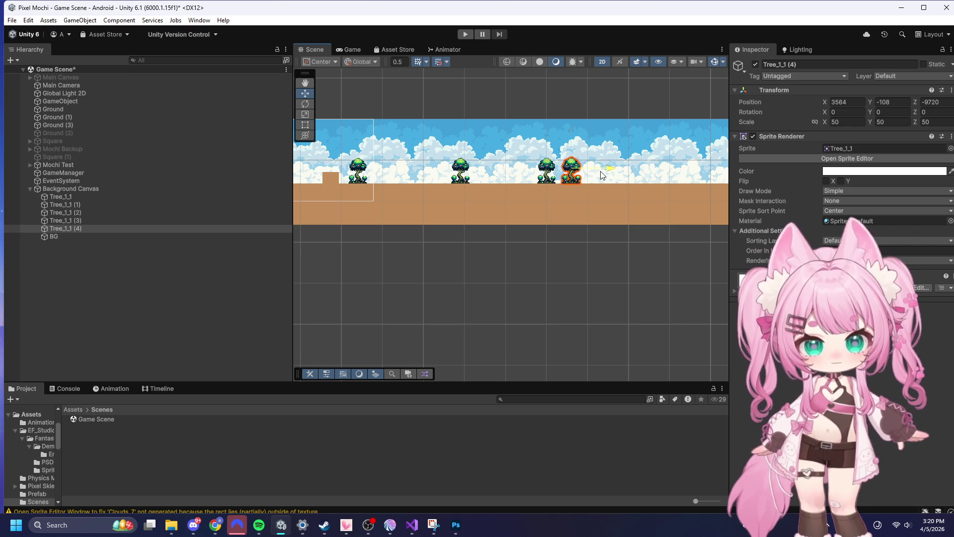
key("ctrl+d")
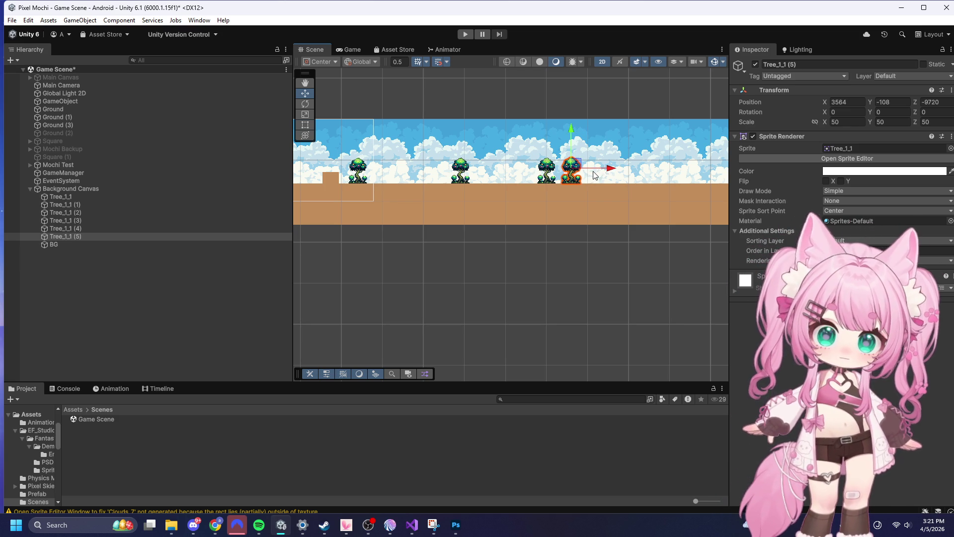
- Continue duplicating copies (6) through Tree_1_1 (11), spreading them further right to the far end
scroll(410, 149, "down", 8)
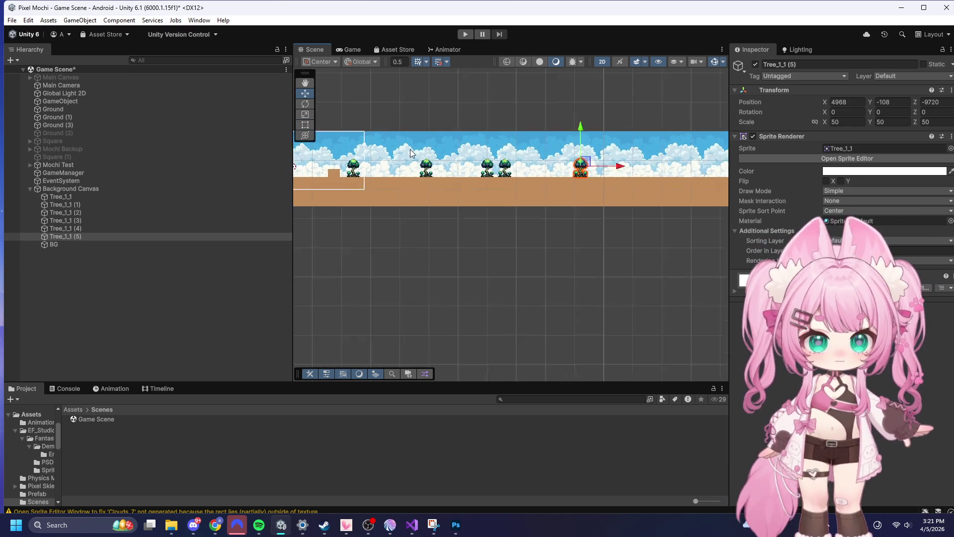
scroll(576, 151, "down", 5)
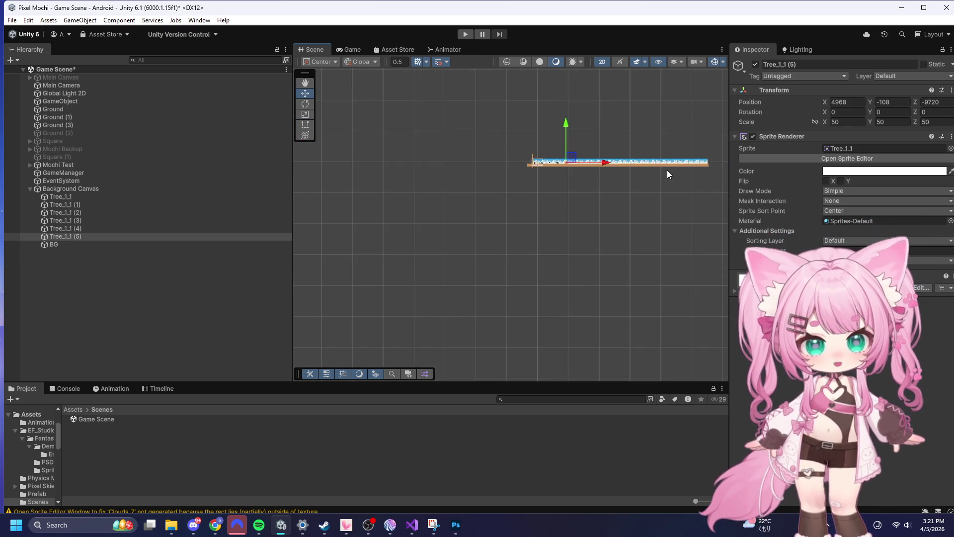
scroll(590, 165, "up", 10)
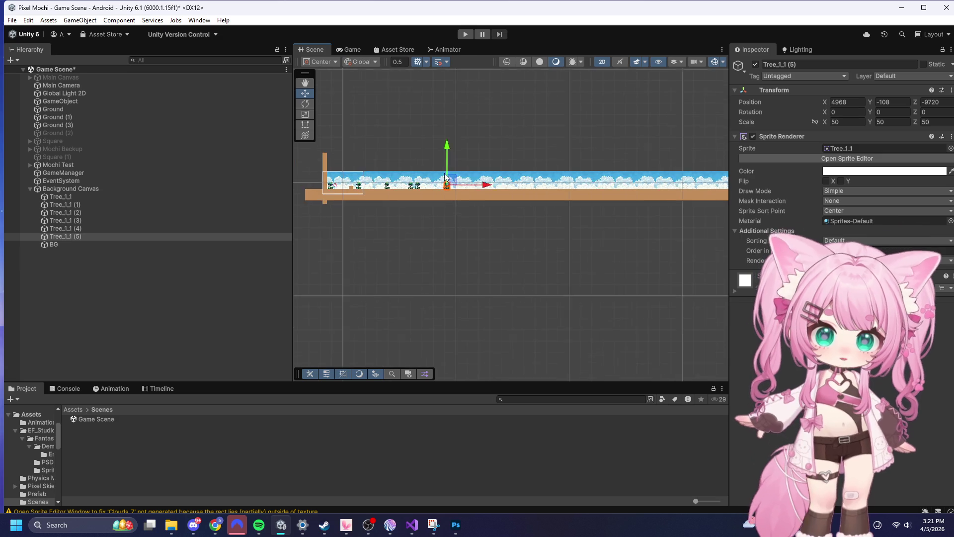
scroll(453, 206, "up", 4)
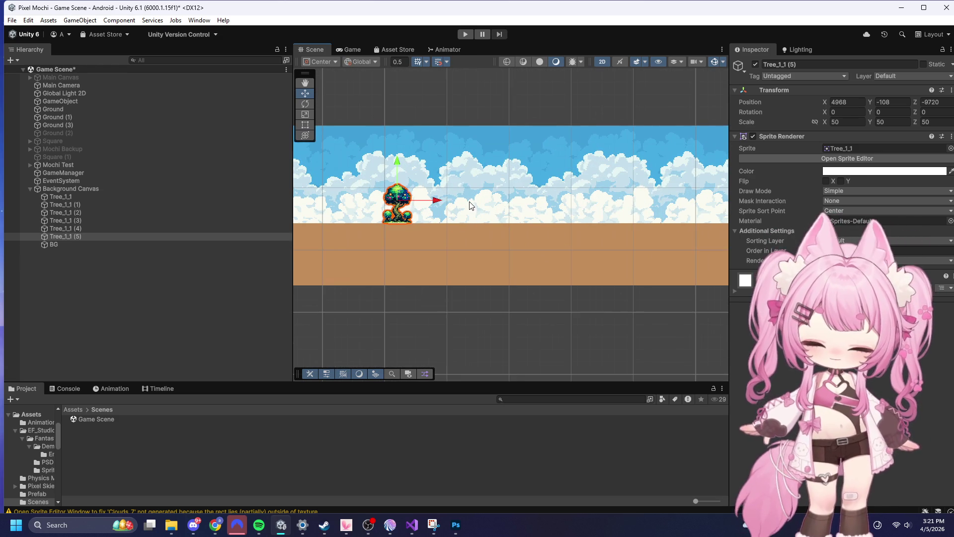
key("ctrl+d")
left_click_drag(435, 200, 497, 200)
key("ctrl+d")
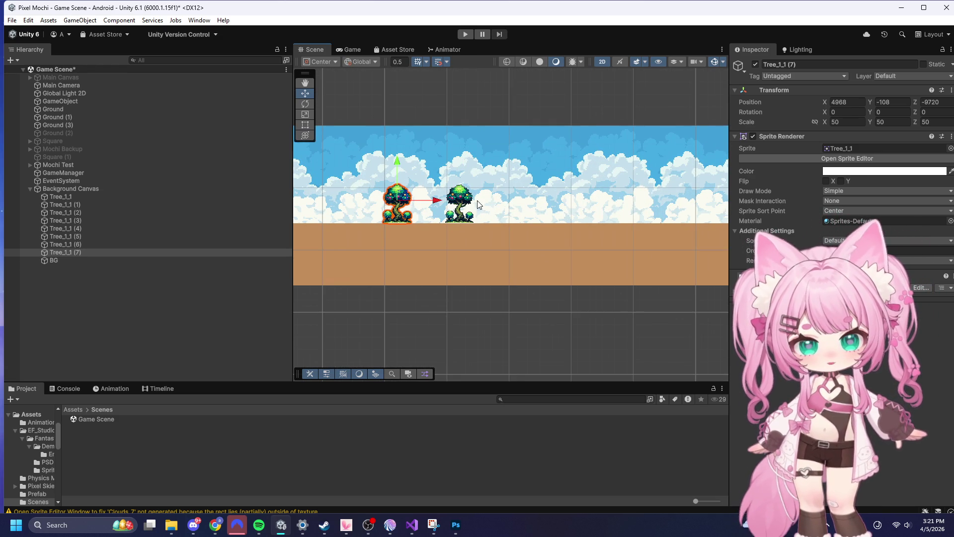
key("ctrl+d")
left_click_drag(398, 201, 646, 201)
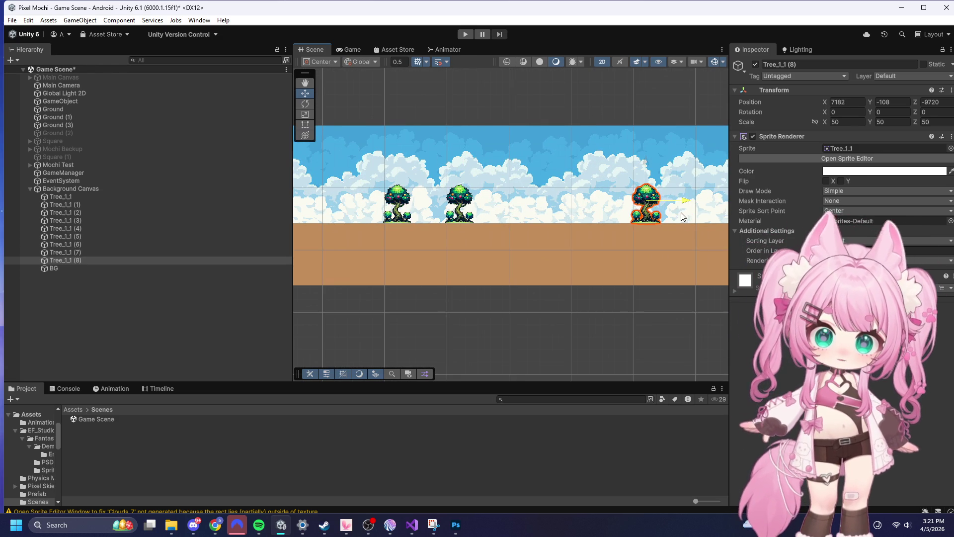
scroll(429, 186, "down", 2)
scroll(430, 186, "down", 3)
scroll(499, 185, "up", 4)
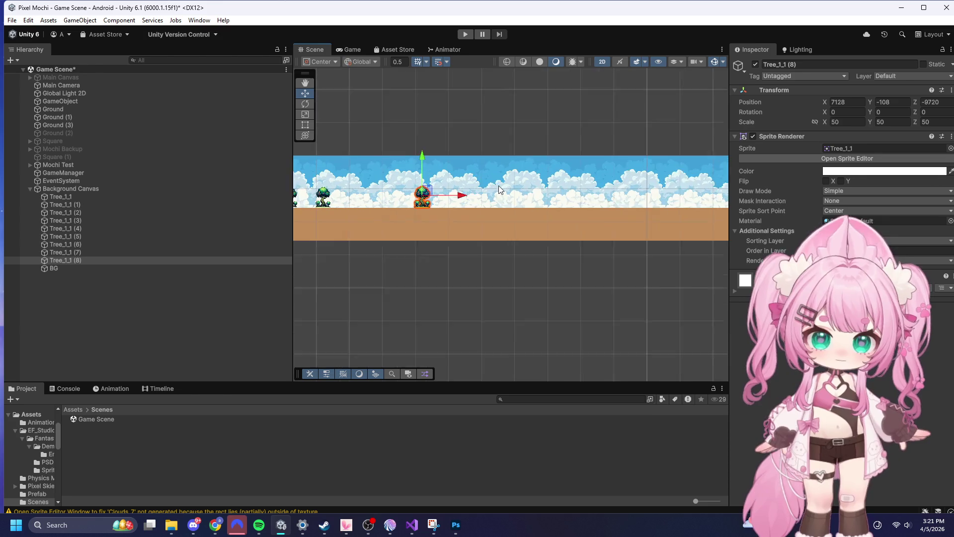
key("ctrl+d")
mouse_move(392, 203)
left_mouse_down()
mouse_move(554, 206)
mouse_move(524, 207)
left_mouse_up()
key("ctrl+d")
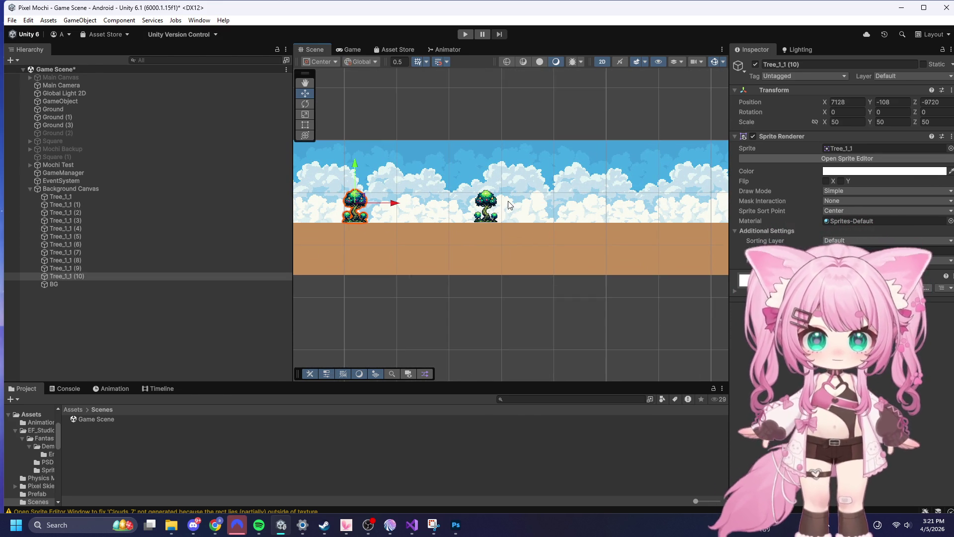
key("ctrl+d")
left_click_drag(392, 203, 553, 204)
scroll(393, 154, "down", 8)
scroll(397, 184, "up", 2)
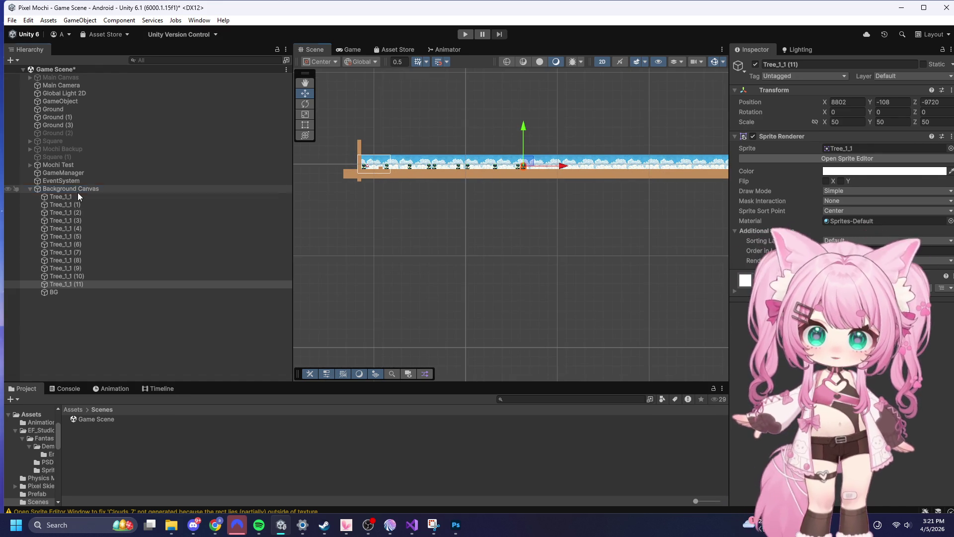
- Select all twelve trees, duplicate them, and shift the copies right along the level
left_click(77, 191)
left_click(65, 197)
left_click(74, 283, "shift")
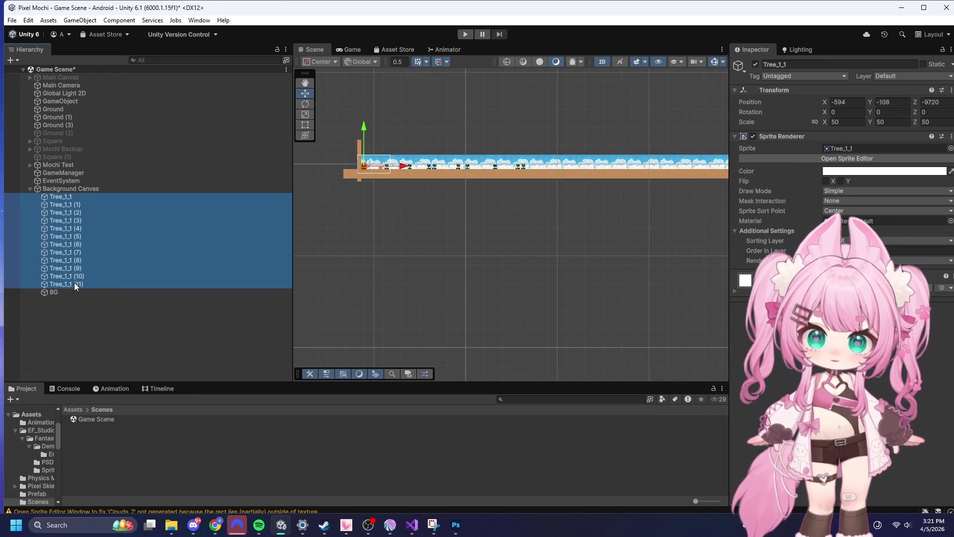
key("ctrl+d")
mouse_move(482, 167)
left_mouse_down()
mouse_move(693, 169)
mouse_move(678, 171)
left_mouse_up()
scroll(446, 165, "down", 2)
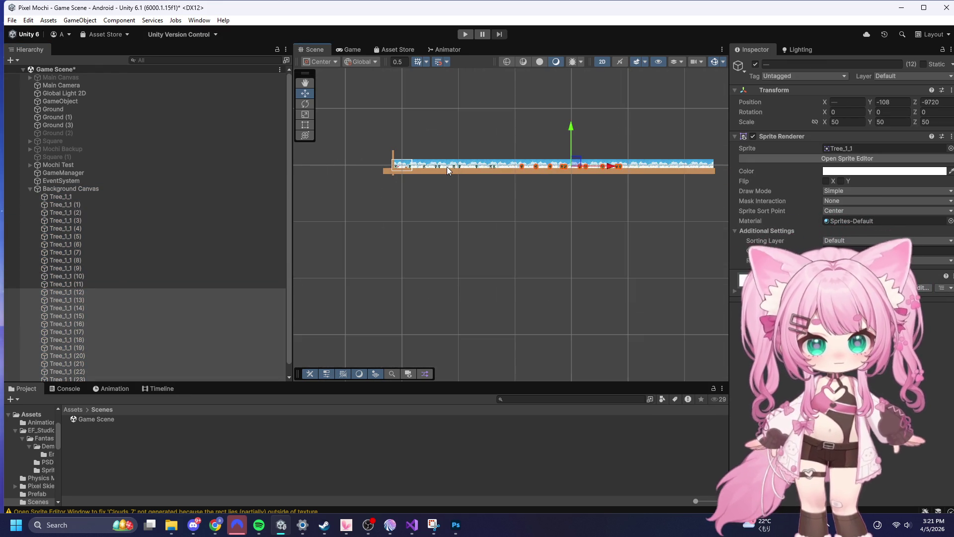
scroll(595, 235, "up", 3)
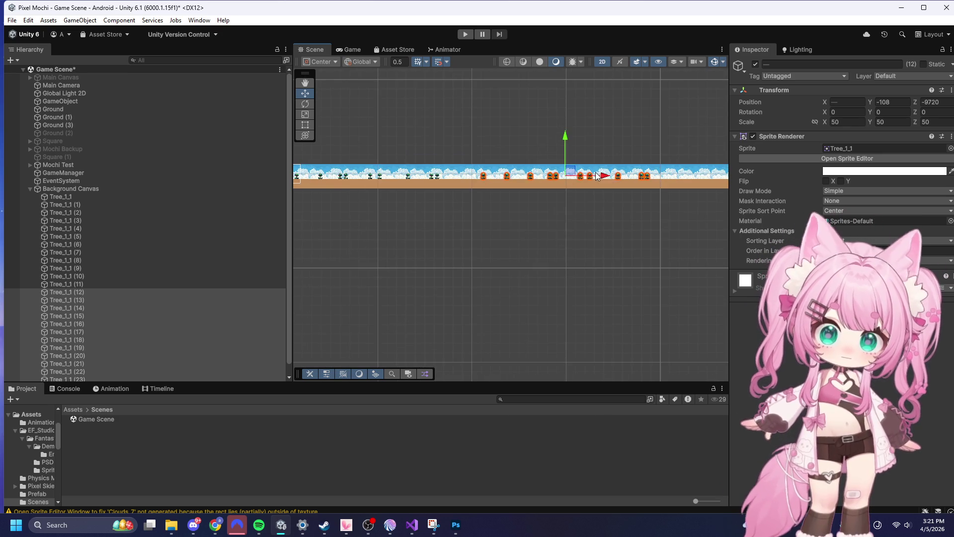
- Undo the move, duplicate the trees again, slide the new copies right, and enter Play mode
left_click(568, 174)
key("ctrl+z")
key("ctrl+z")
key("ctrl+z")
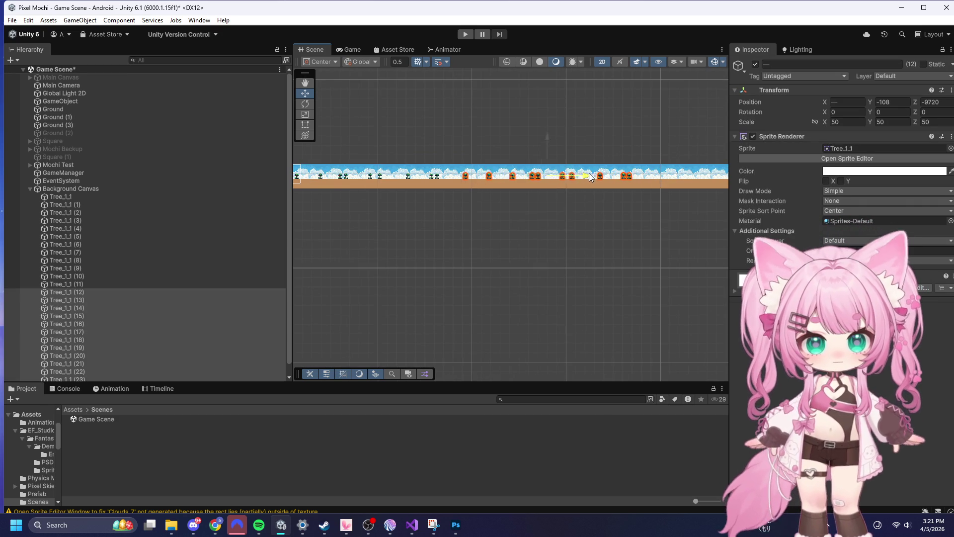
scroll(410, 158, "down", 3)
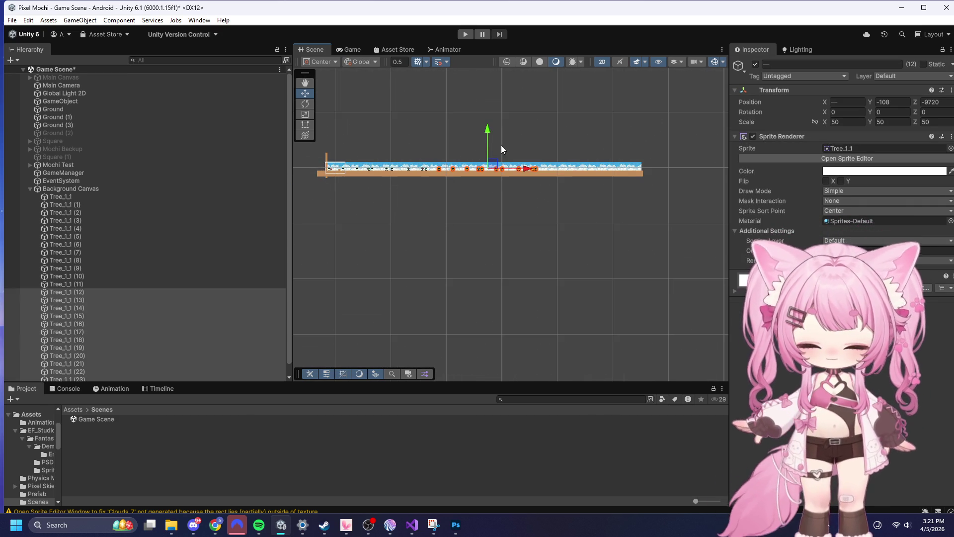
key("ctrl+d")
mouse_move(521, 168)
left_mouse_down()
mouse_move(639, 162)
mouse_move(630, 157)
left_mouse_up()
left_click(428, 246)
scroll(318, 164, "up", 6)
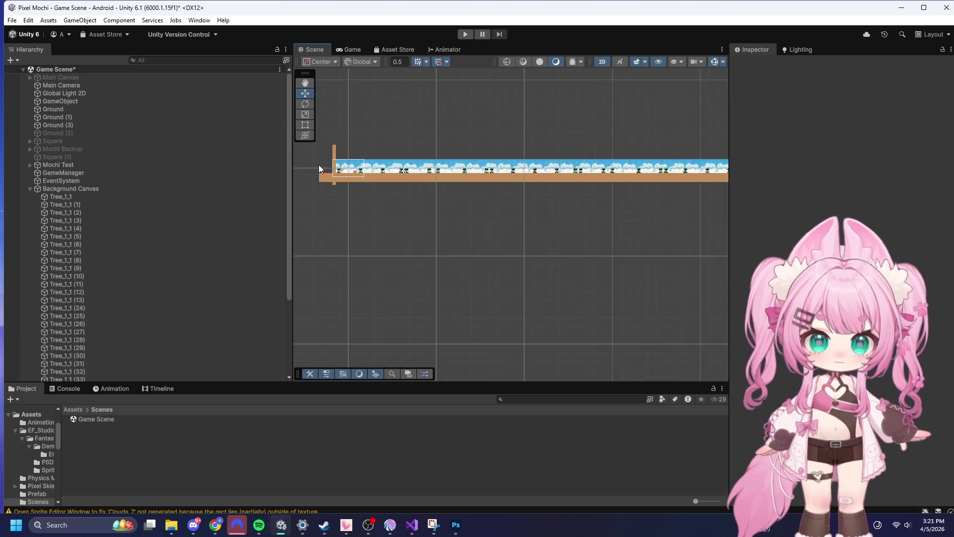
scroll(372, 179, "up", 4)
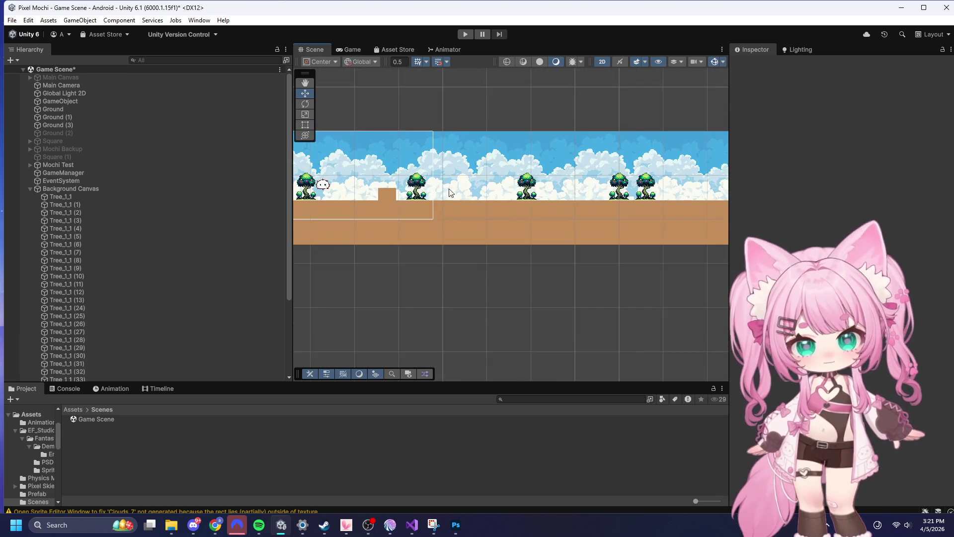
scroll(619, 243, "down", 2)
scroll(619, 245, "up", 5)
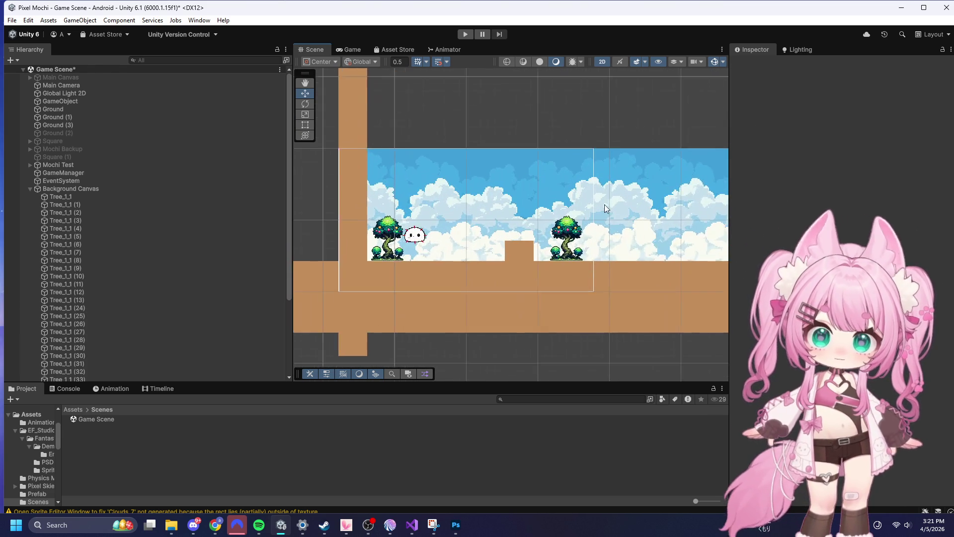
left_click(464, 35)
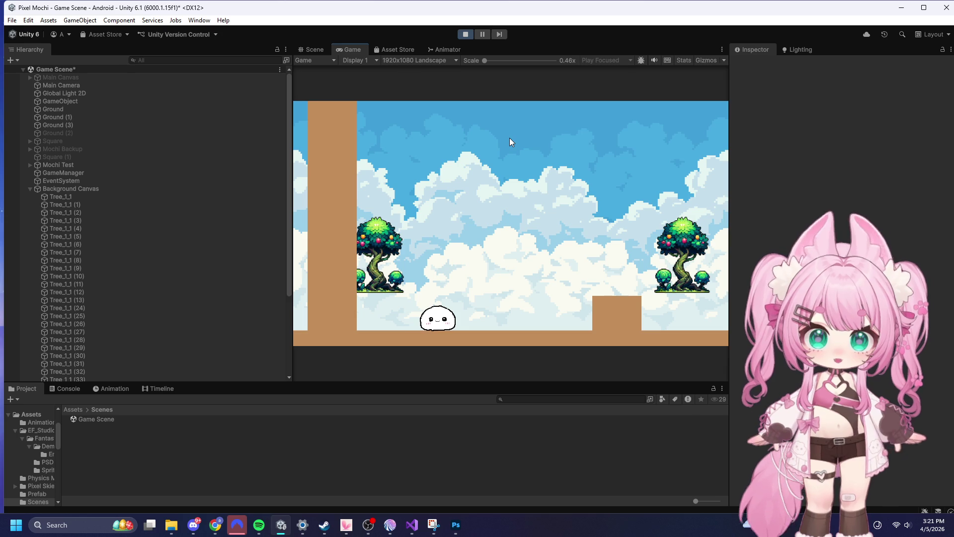
- Stop Play mode and select Main Canvas in the Hierarchy
left_click(465, 34)
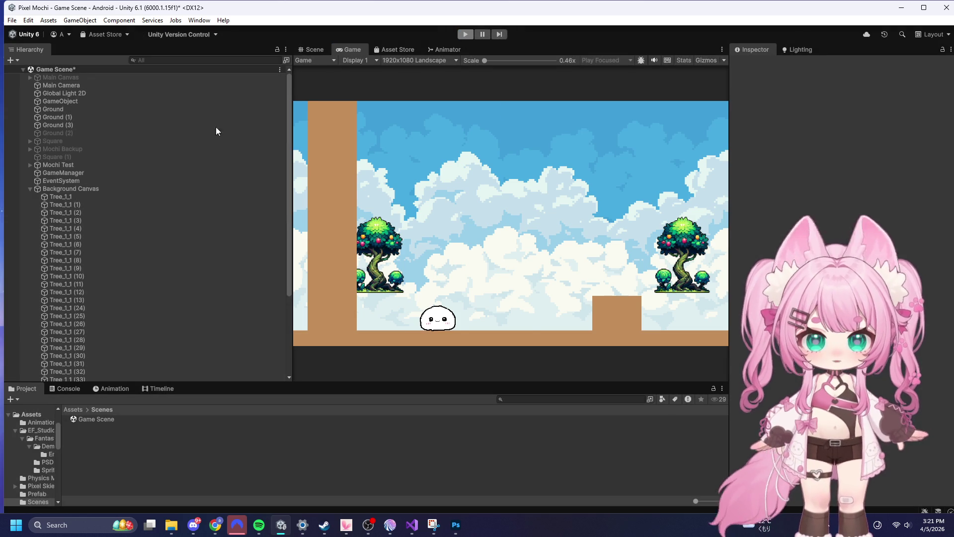
left_click(106, 77)
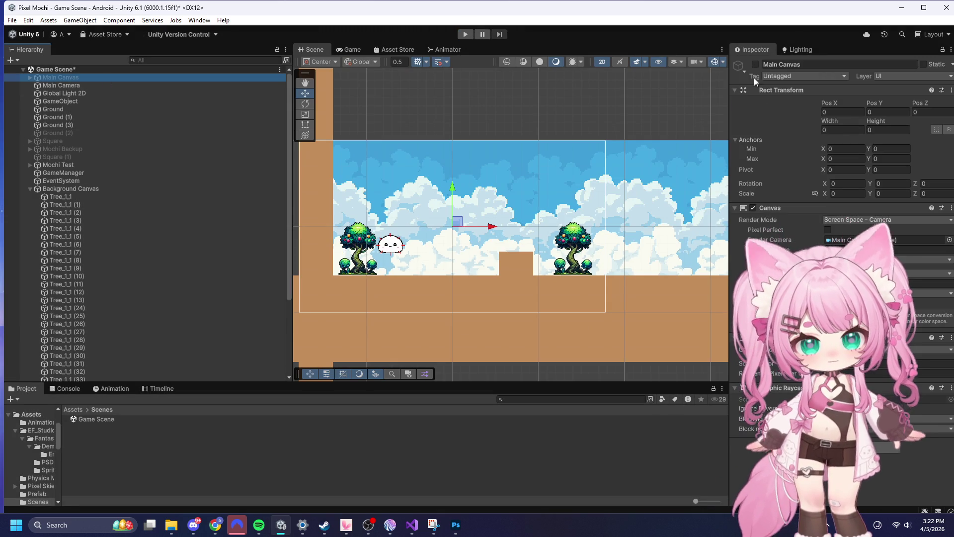
- Re-enable Main Canvas, then test-run: press START, roll the mochi right, and stop
left_click(755, 64)
scroll(430, 201, "down", 4)
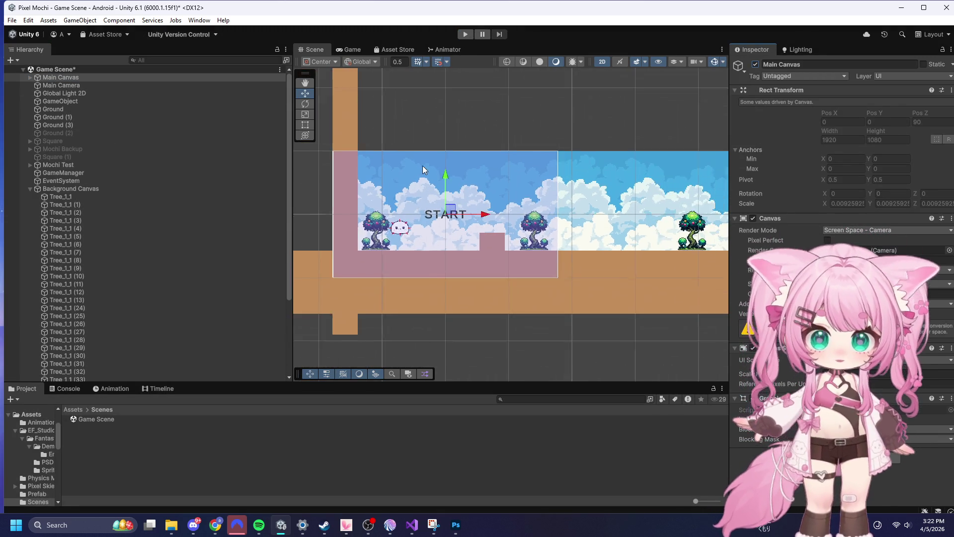
scroll(353, 221, "up", 5)
scroll(592, 294, "down", 3)
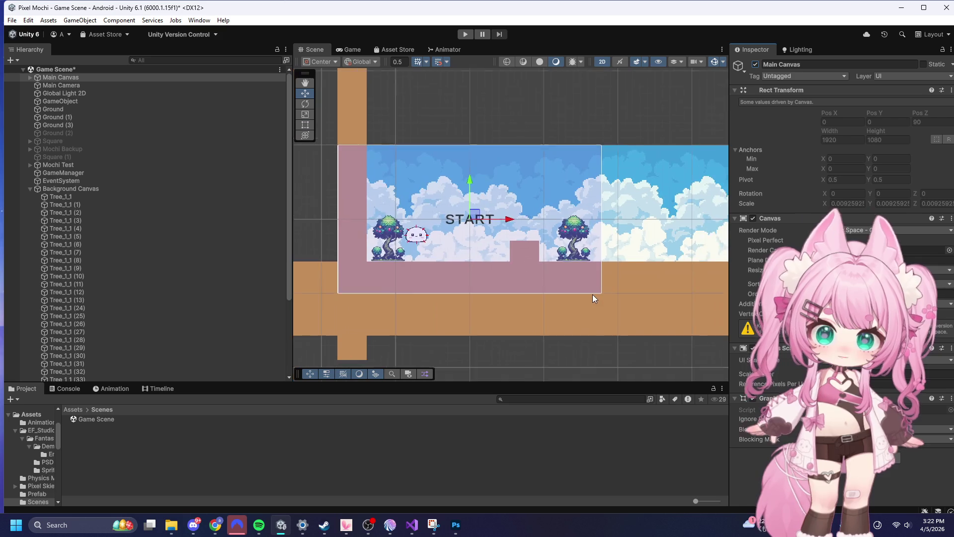
scroll(519, 248, "up", 3)
left_click(463, 33)
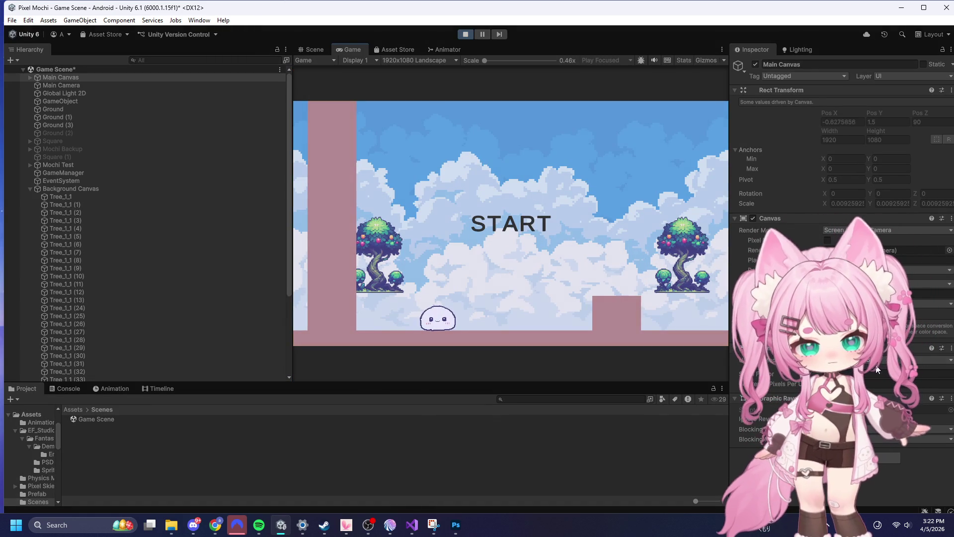
left_click(512, 205)
key("Right")
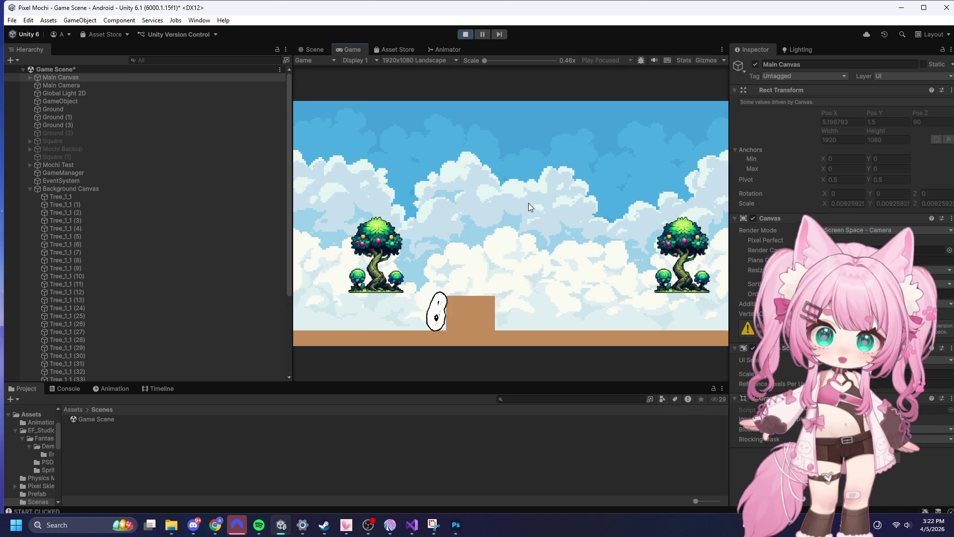
key("Right")
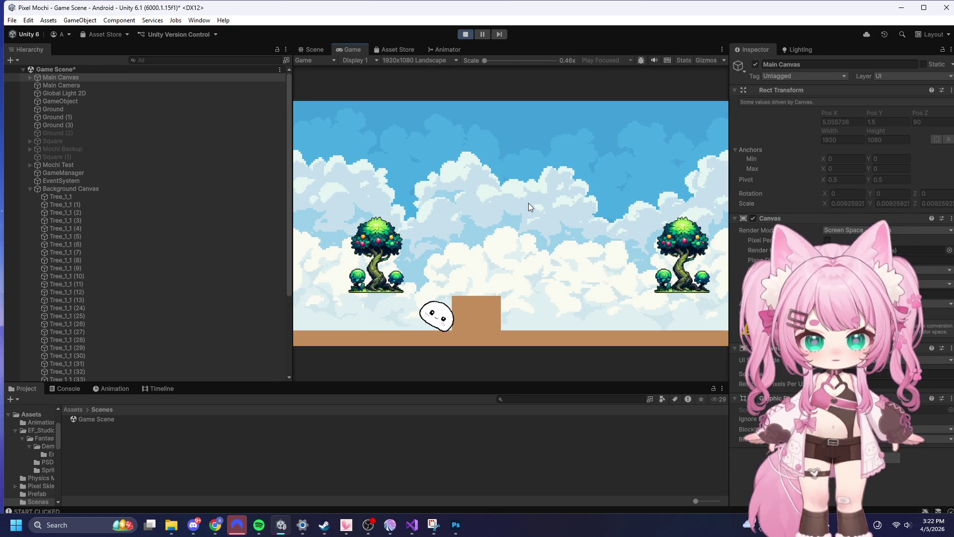
left_click(463, 35)
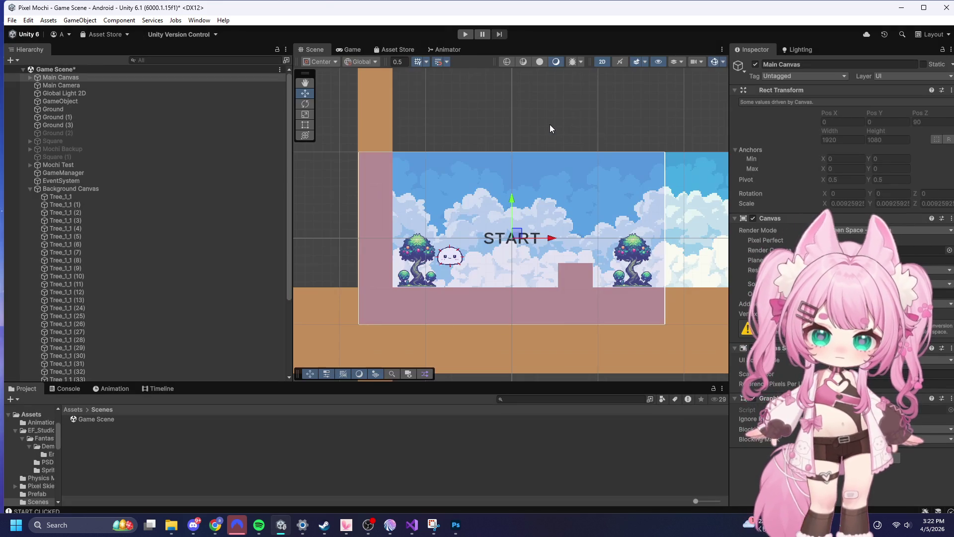
- Select the first Tree_1_1 object in the Hierarchy and switch to another window
scroll(405, 309, "up", 5)
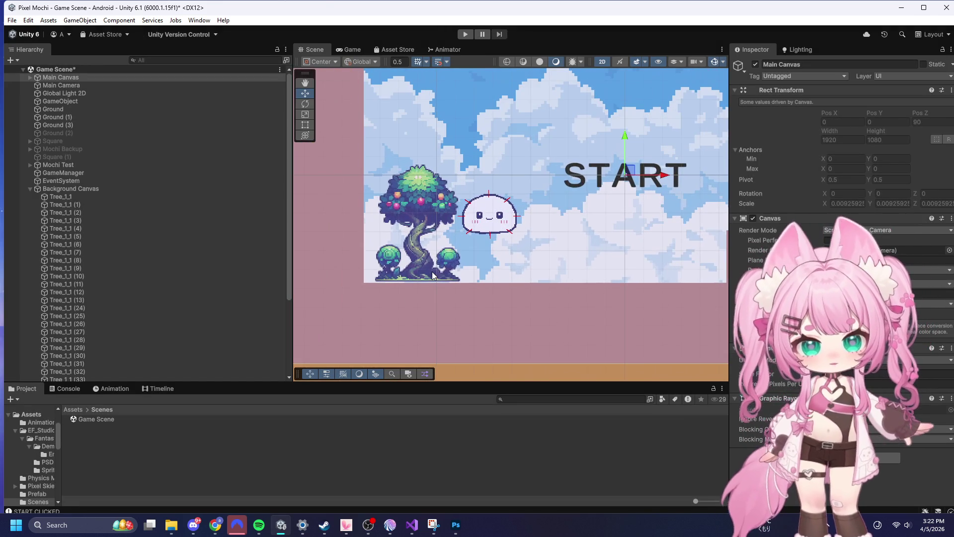
scroll(432, 271, "down", 5)
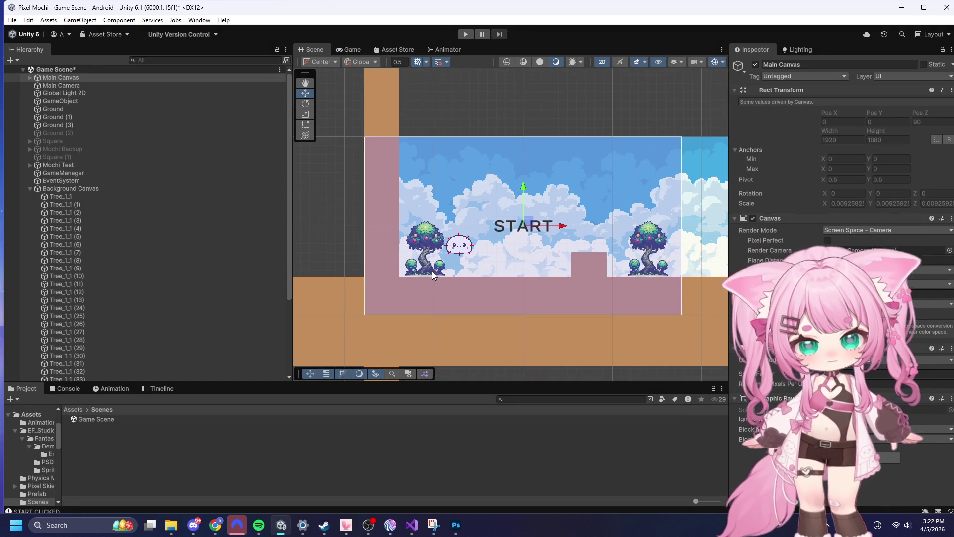
scroll(431, 271, "down", 3)
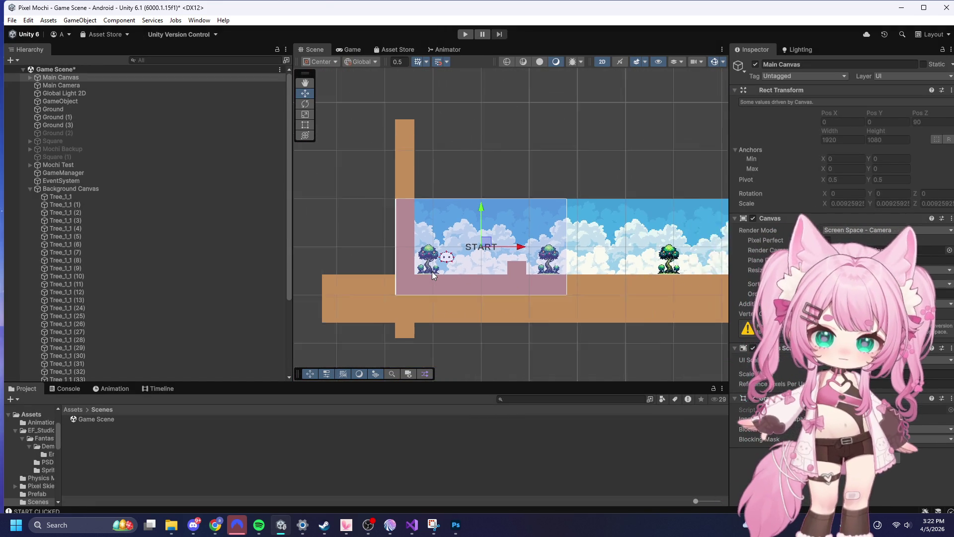
scroll(431, 271, "up", 3)
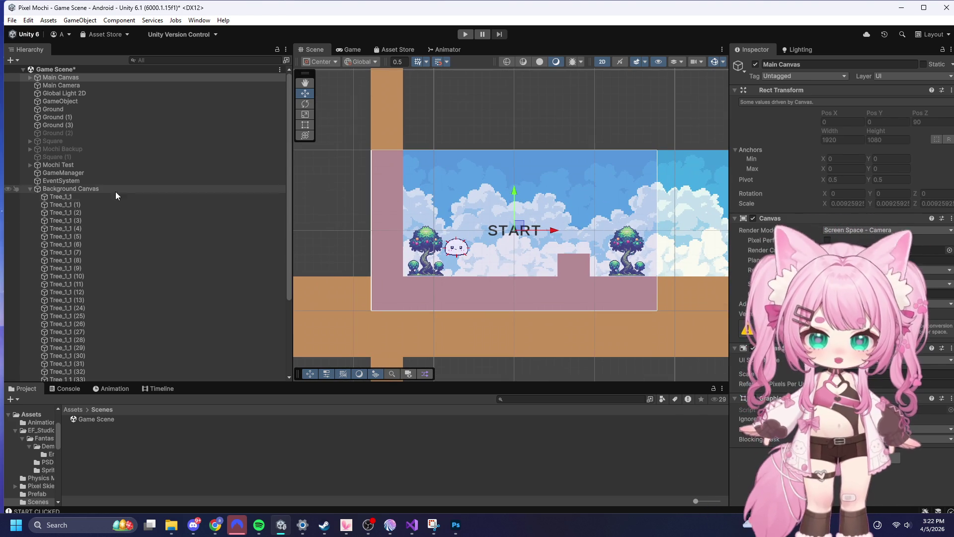
left_click(82, 198)
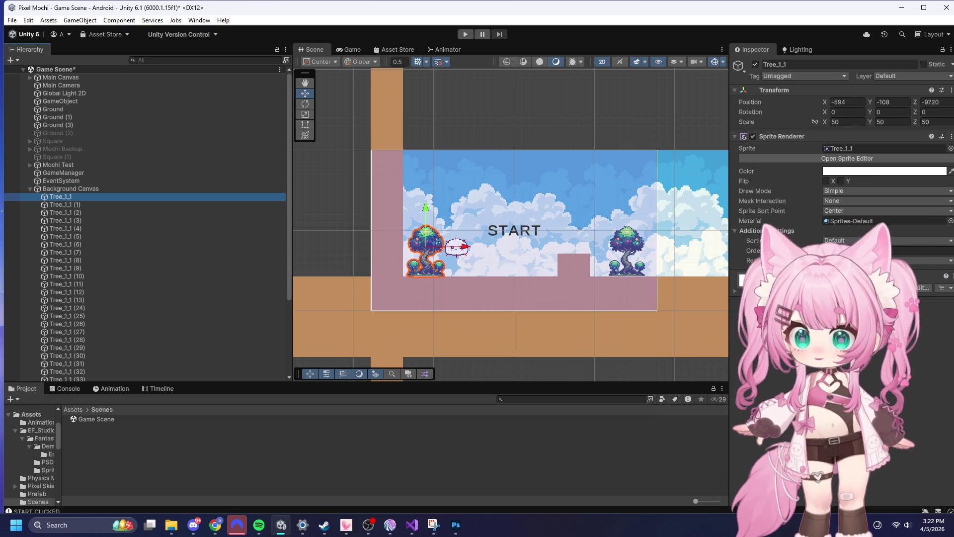
key("alt+Tab")
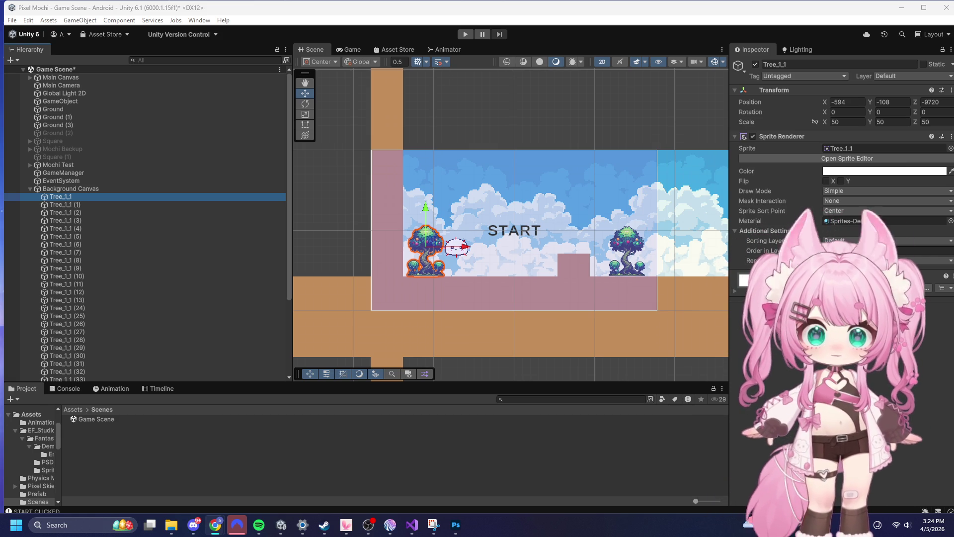
- Run another test pressing START, stop it, then select and collapse Background Canvas
left_click(466, 34)
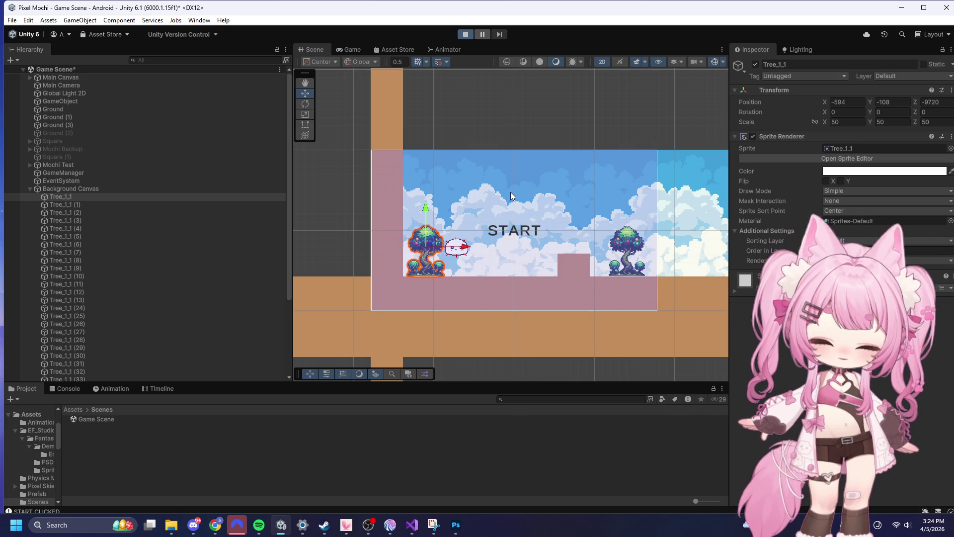
left_click(503, 195)
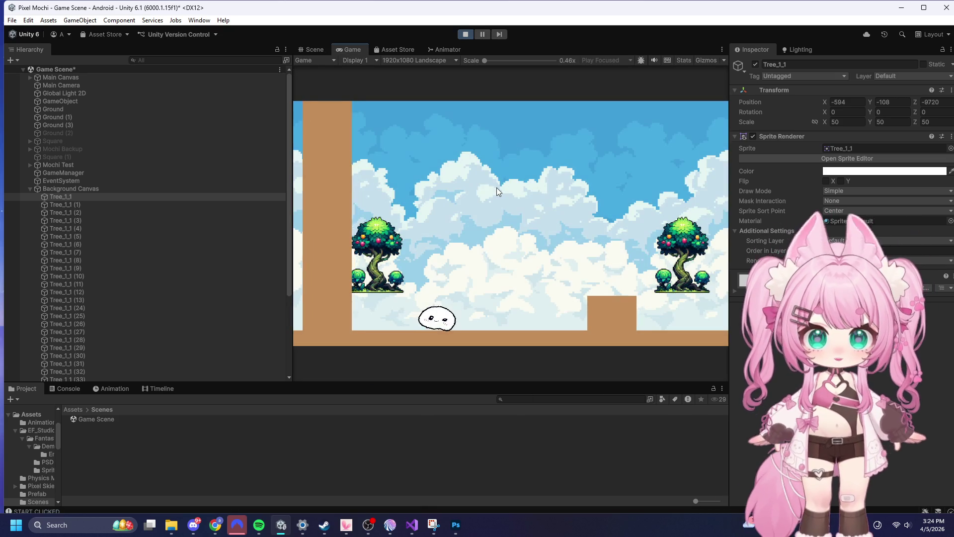
left_click(467, 33)
key("alt+Tab")
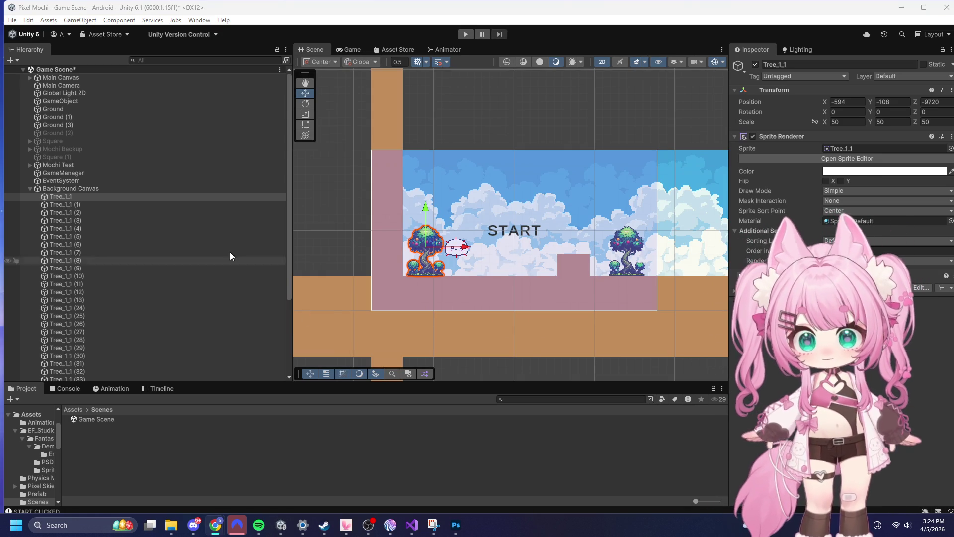
left_click(29, 189)
left_click(79, 189)
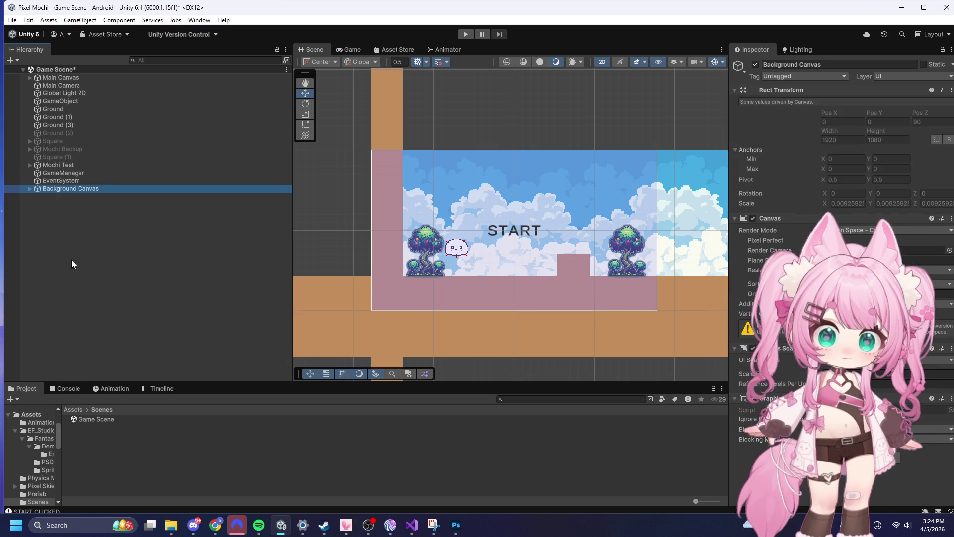
- Expand Background Canvas to show its trees, then launch Snipping Tool by searching 'sna'
left_click(29, 188)
left_click(74, 189)
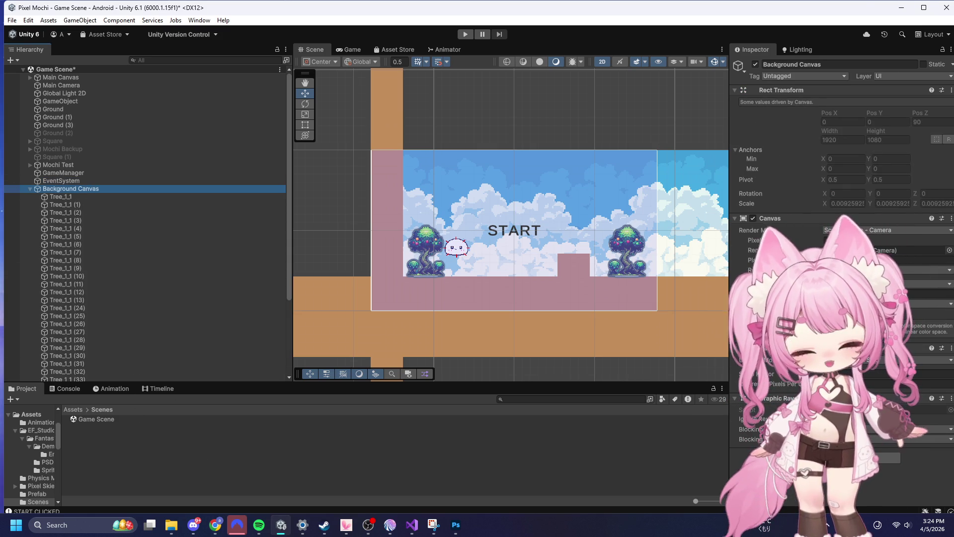
left_click(82, 525)
type("sna")
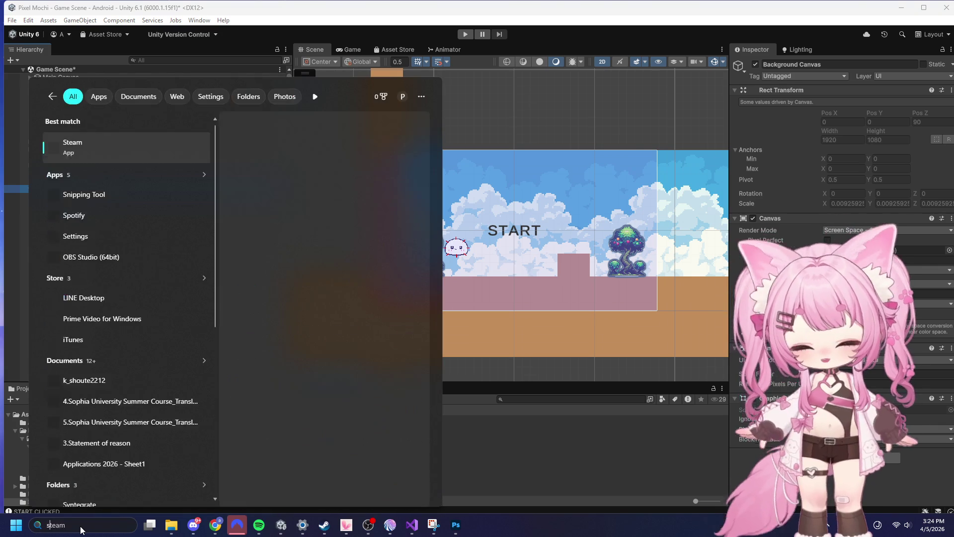
key("Return")
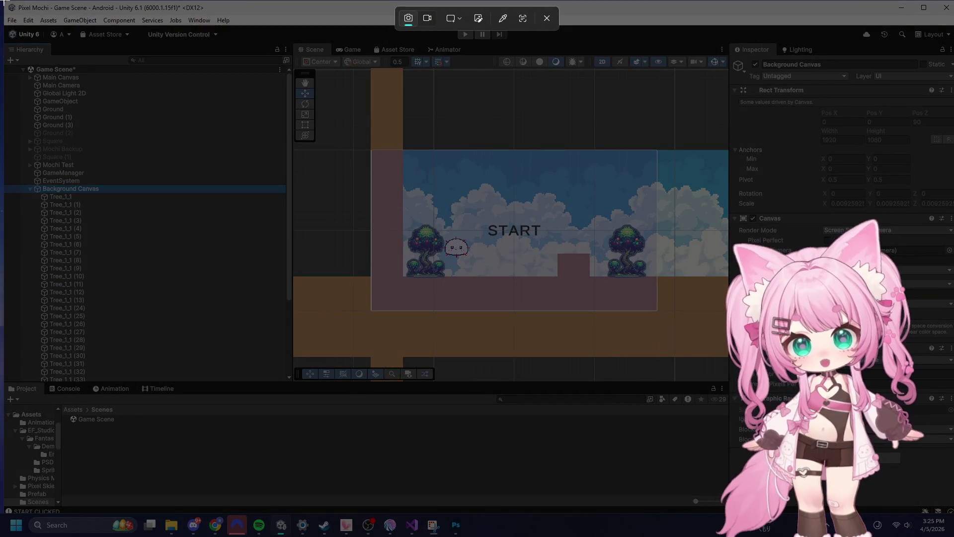
key("Escape")
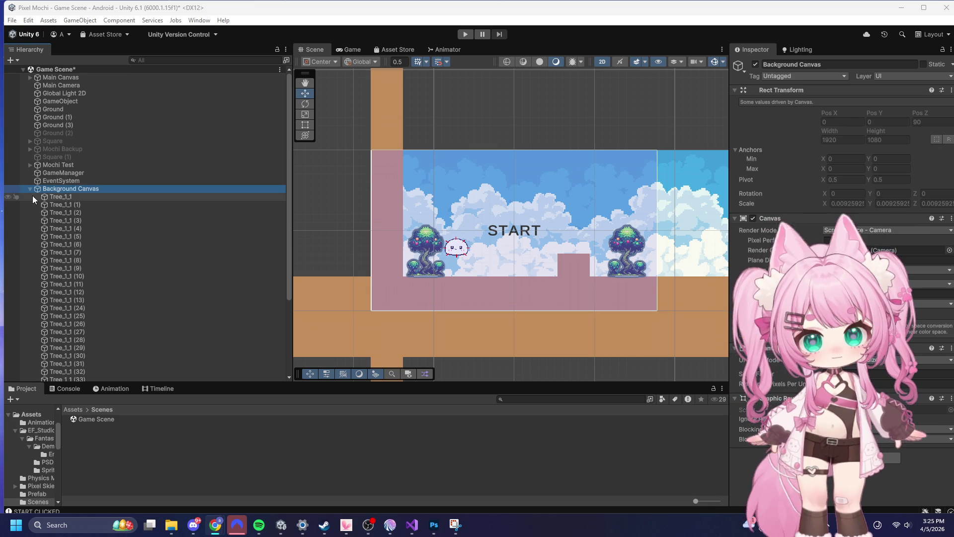
left_click(48, 194)
scroll(135, 307, "down", 4)
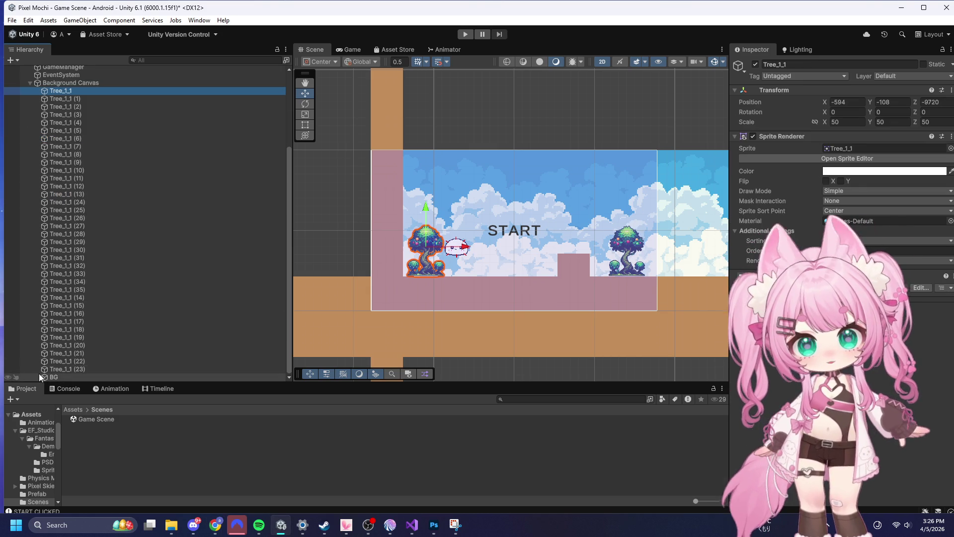
- Select every tree through BG and drag them out of Background Canvas to the scene root
left_click(52, 376, "shift")
scroll(79, 261, "up", 4)
left_click_drag(53, 180, 53, 186)
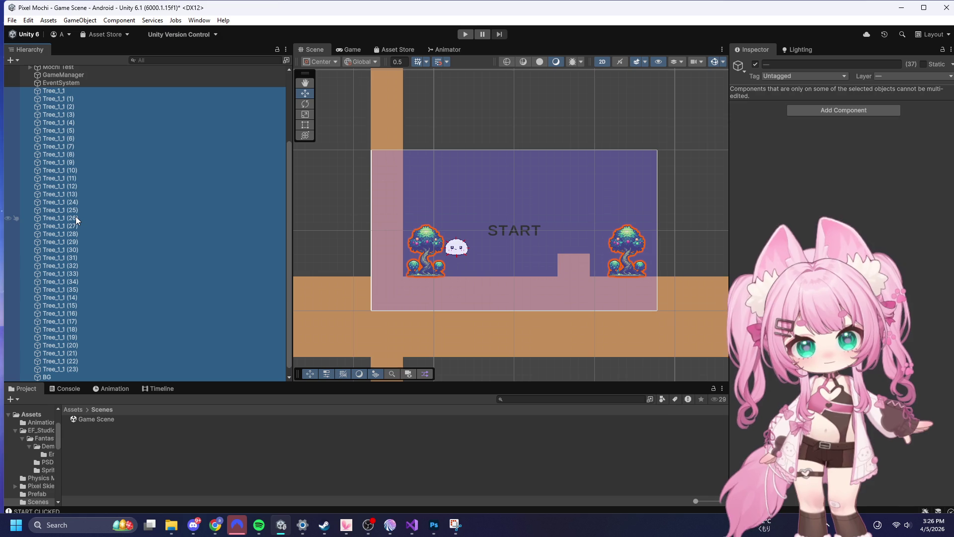
scroll(141, 222, "down", 1)
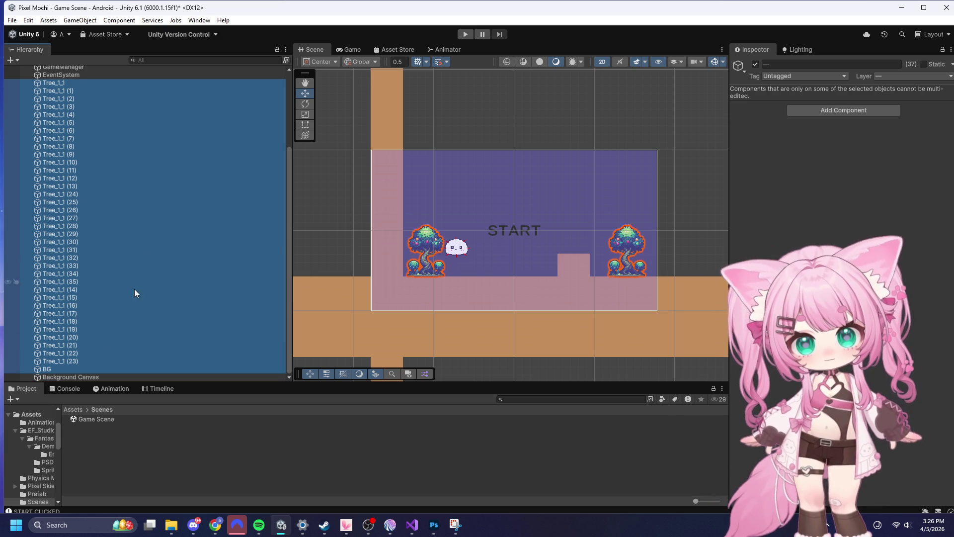
left_click(92, 377)
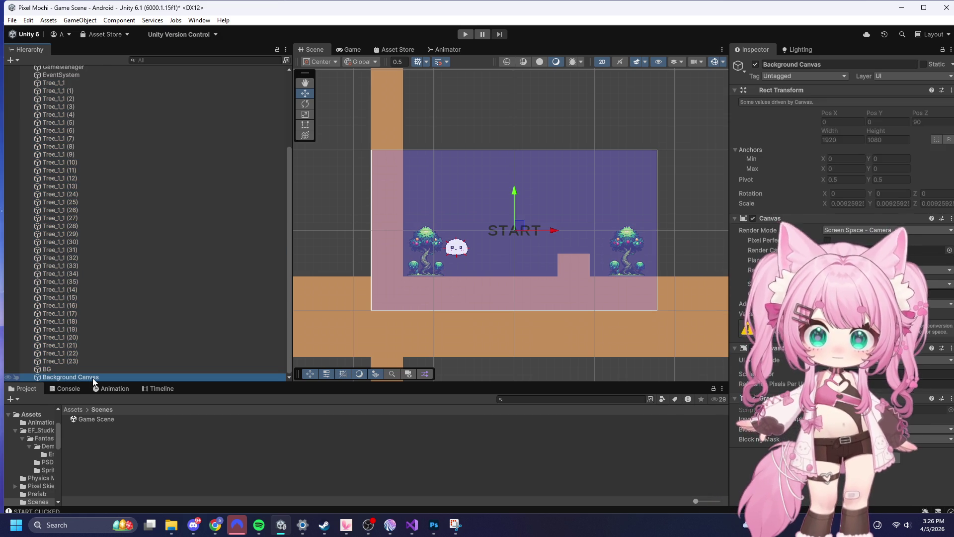
left_click(472, 282)
- Drag EventSystem to the bottom of the Hierarchy, then select the BG sky object
scroll(11, 275, "up", 1)
scroll(30, 272, "up", 4)
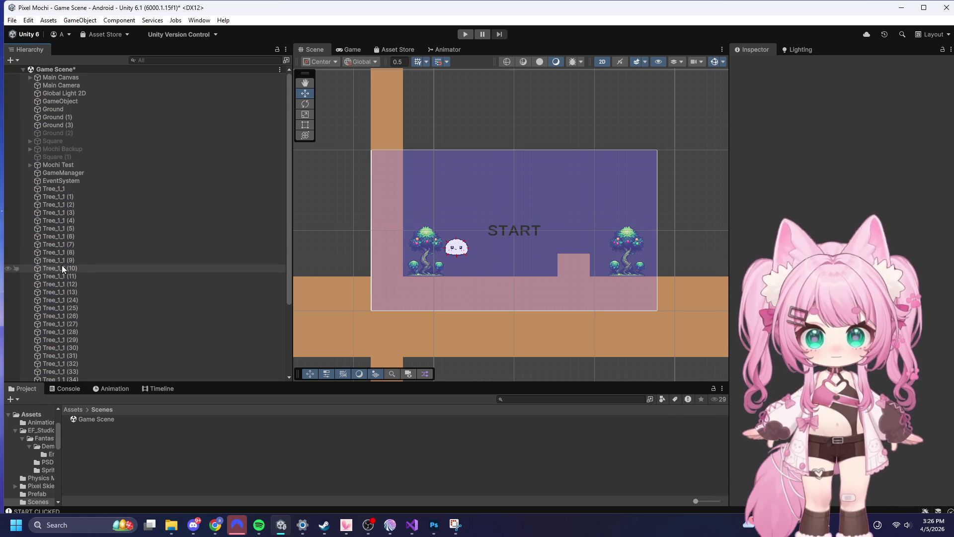
left_click(63, 180)
mouse_move(64, 180)
left_mouse_down()
mouse_move(74, 372)
mouse_move(56, 379)
mouse_move(62, 368)
mouse_move(52, 380)
left_mouse_up()
left_click(49, 368)
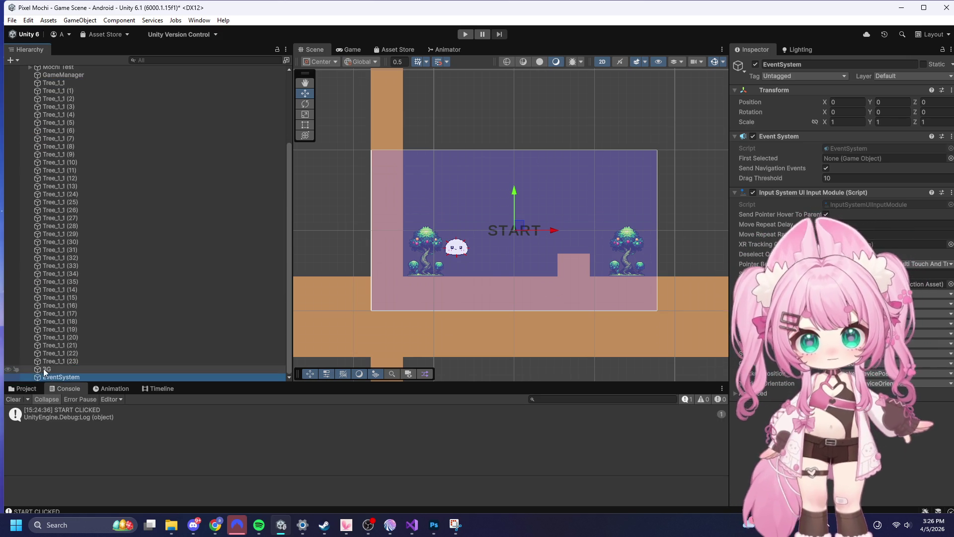
- Make the Hierarchy panel taller so the whole object list is visible
scroll(568, 228, "down", 15)
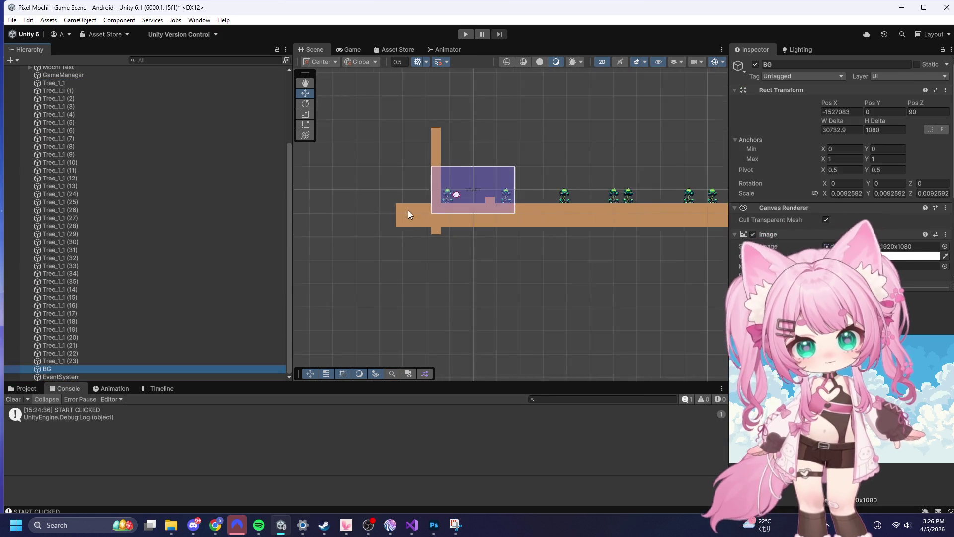
scroll(500, 243, "down", 5)
scroll(480, 222, "up", 6)
scroll(478, 221, "up", 4)
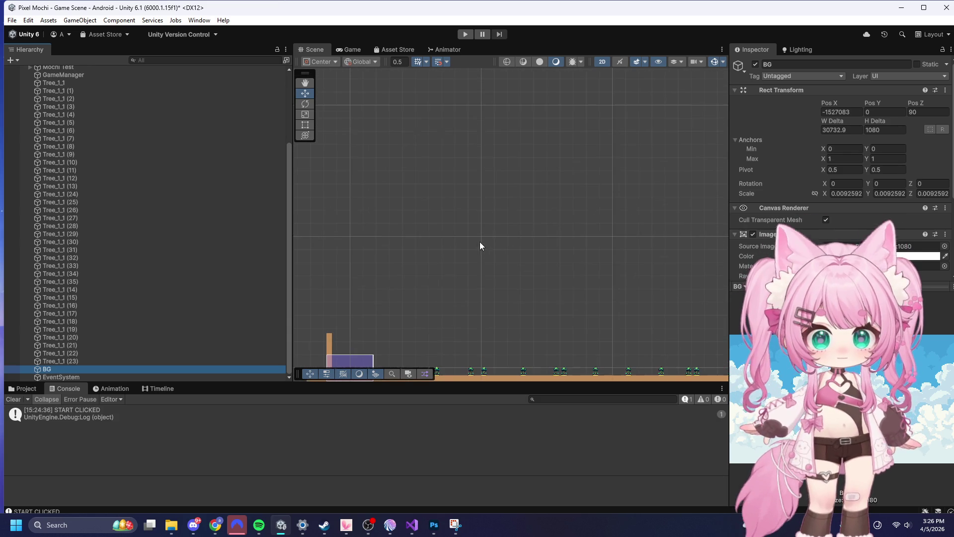
scroll(556, 226, "up", 2)
scroll(577, 209, "down", 3)
scroll(429, 323, "up", 3)
scroll(407, 317, "up", 6)
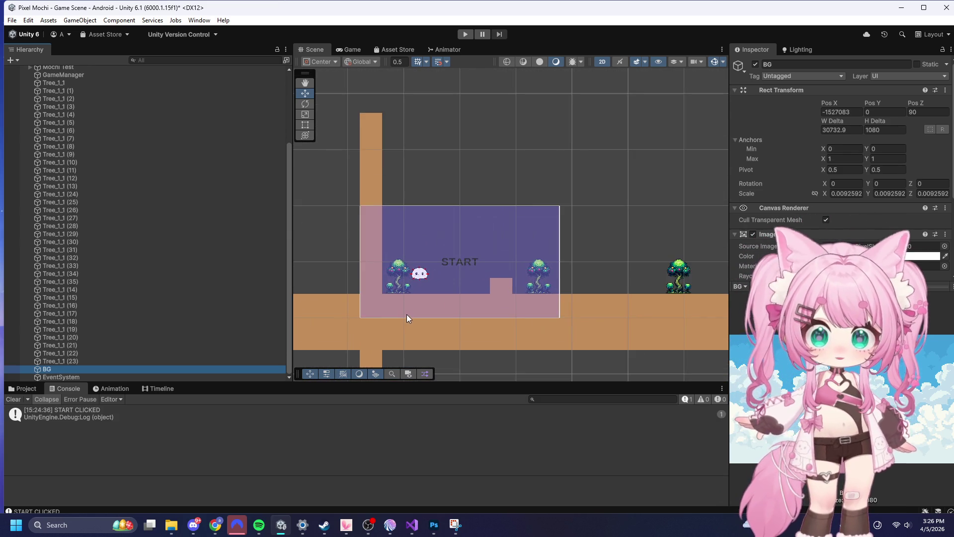
scroll(120, 259, "up", 10)
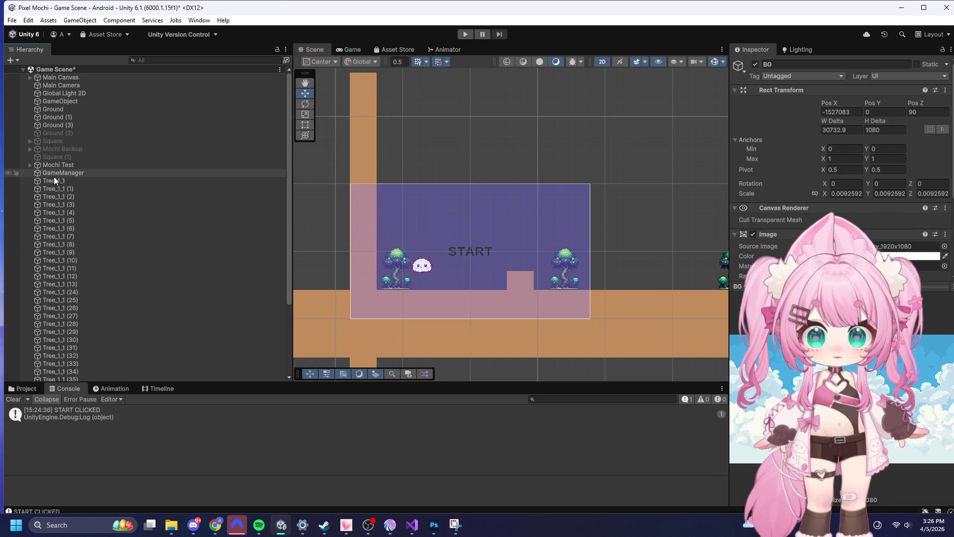
scroll(70, 222, "down", 10)
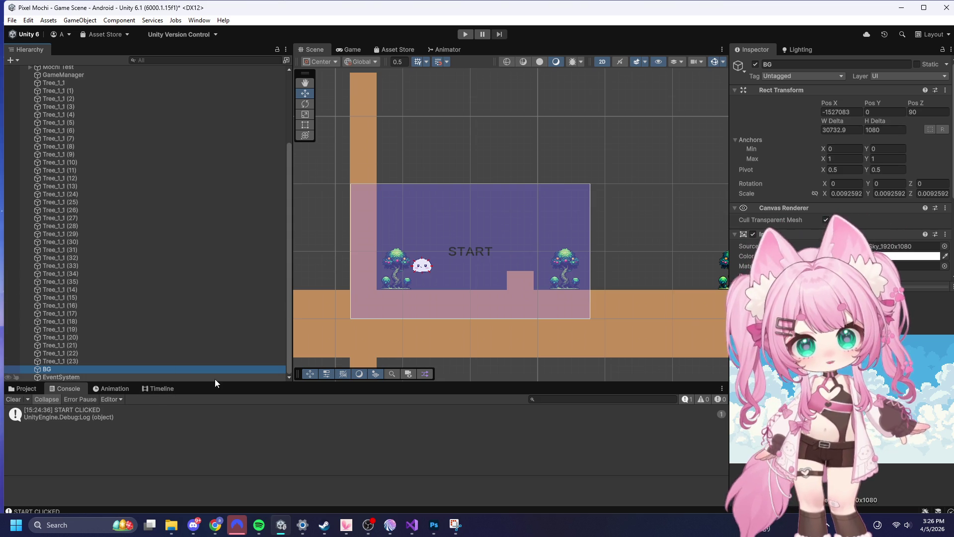
left_click_drag(211, 383, 210, 483)
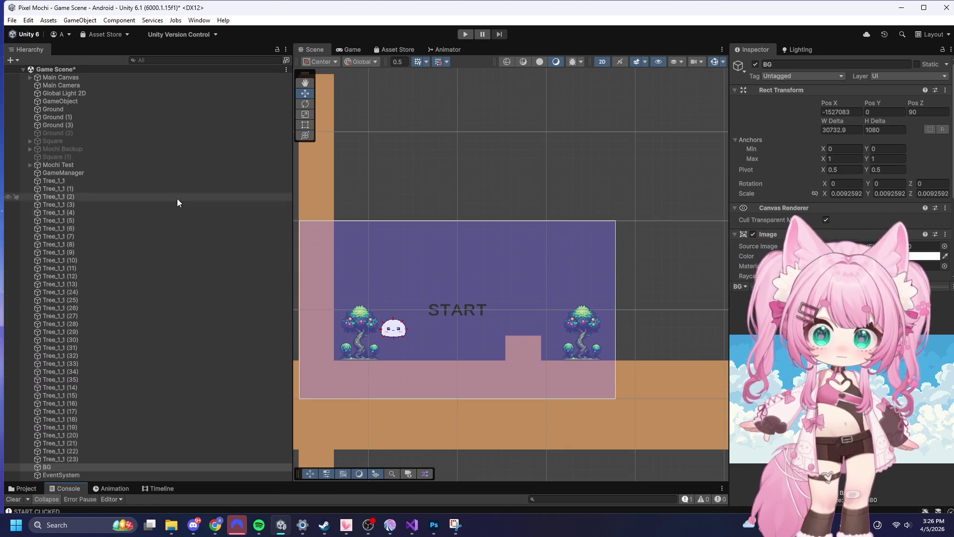
- Open and dismiss the context menus for Tree_1_1 (4) and EventSystem
right_click(275, 214)
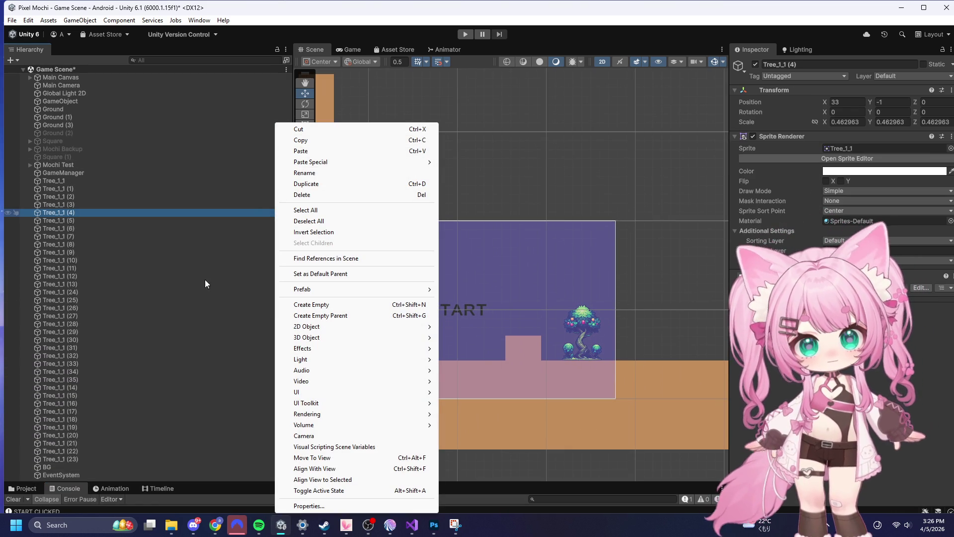
left_click(209, 302)
right_click(111, 477)
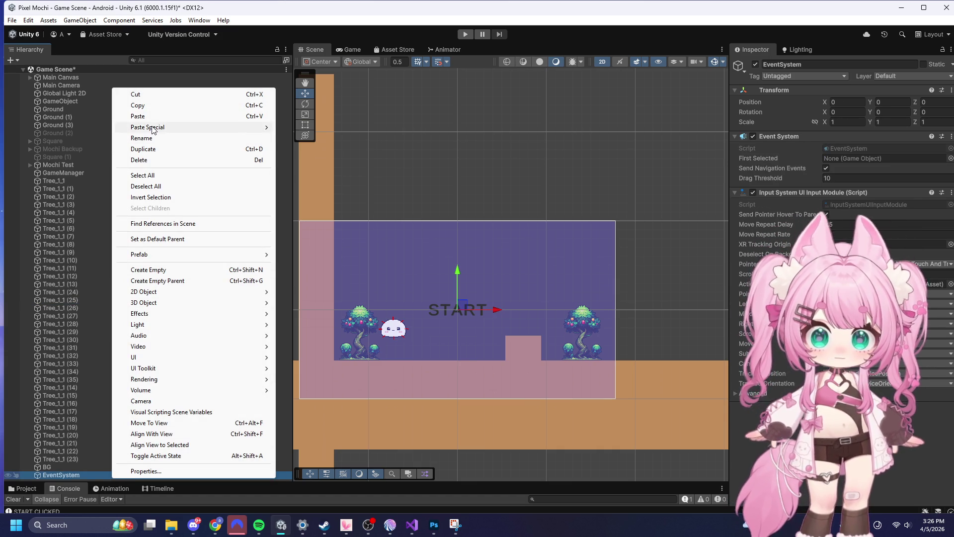
mouse_move(152, 129)
left_click(51, 473)
- Duplicate BG, fail to remove its Rect Transform, and delete the BG (1) copy
left_click(76, 467)
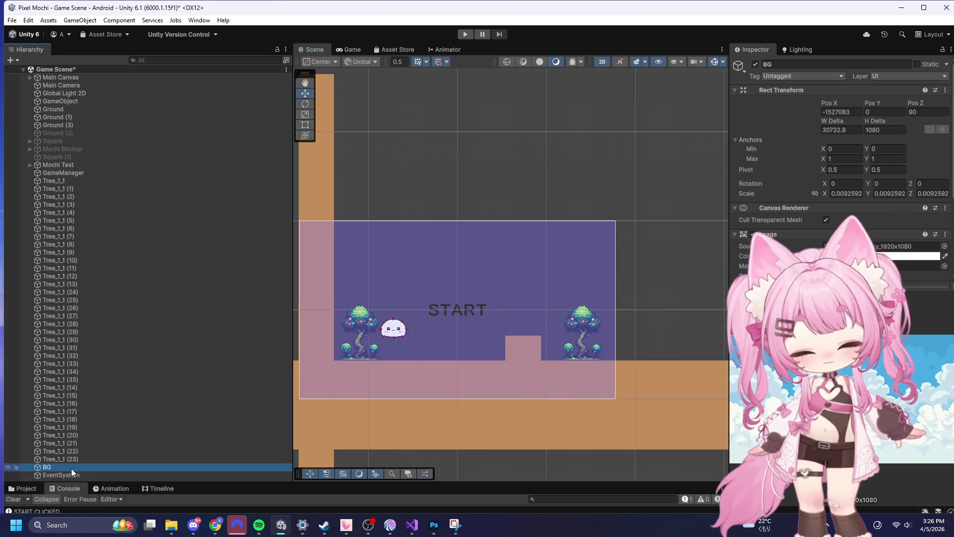
key("ctrl+d")
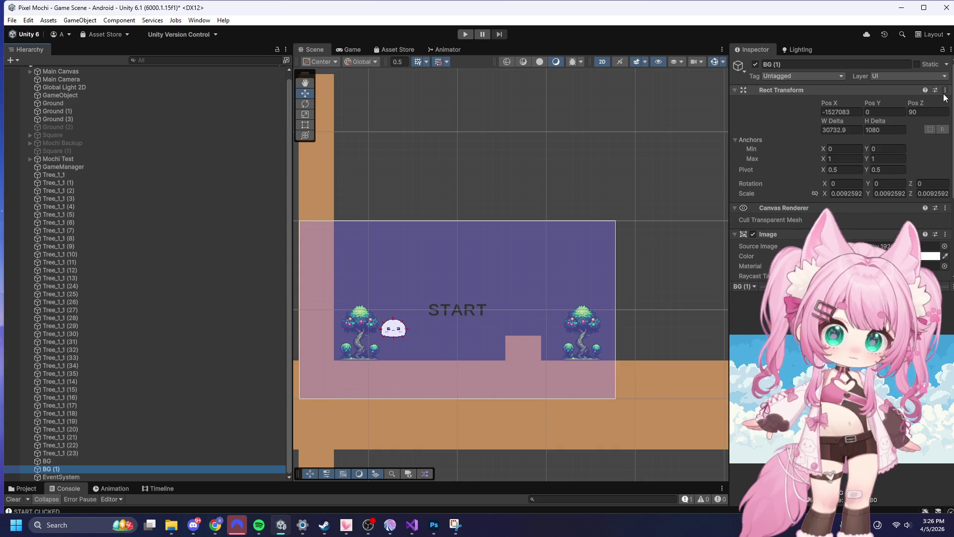
left_click(946, 90)
left_click(905, 114)
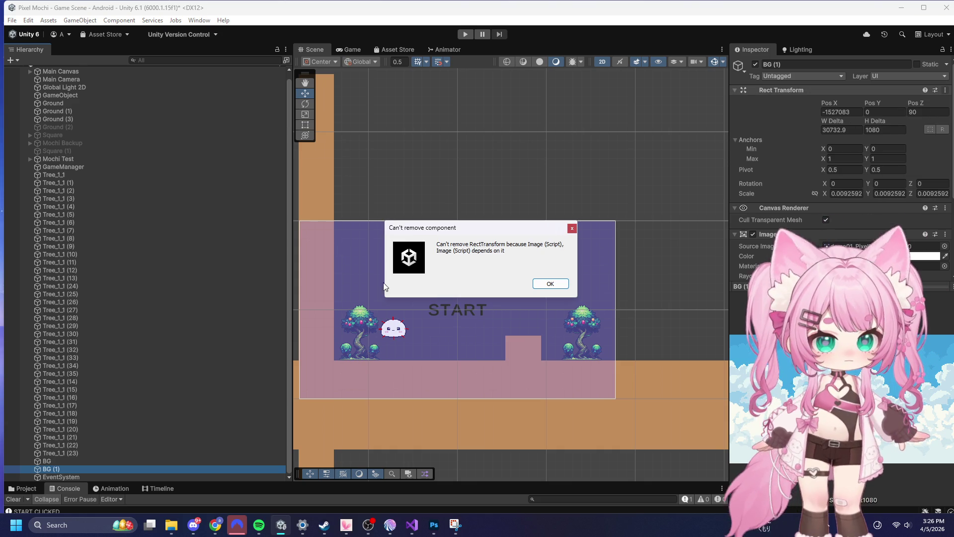
left_click(539, 284)
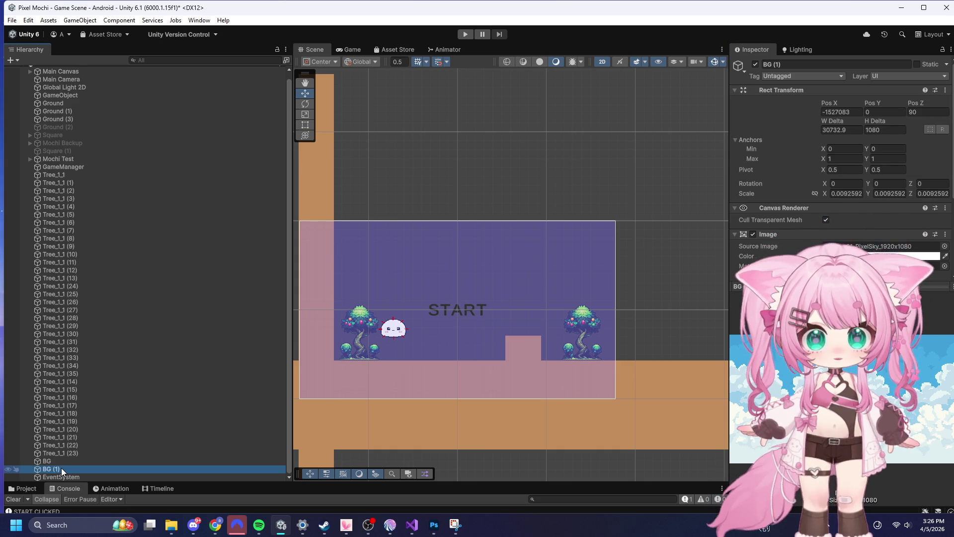
key("Delete")
- Undo three edits, restoring EventSystem's position and the trees inside Background Canvas
left_click(91, 477)
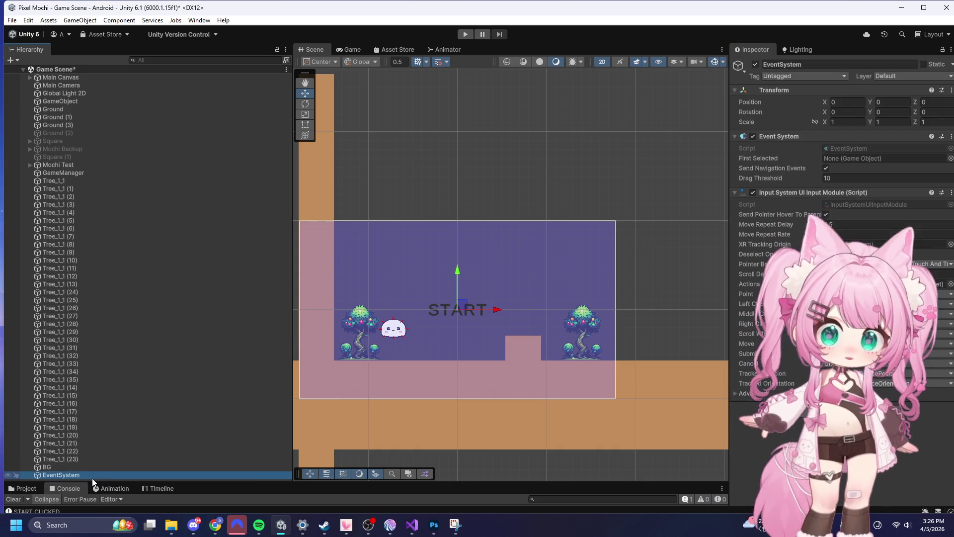
right_click(91, 478)
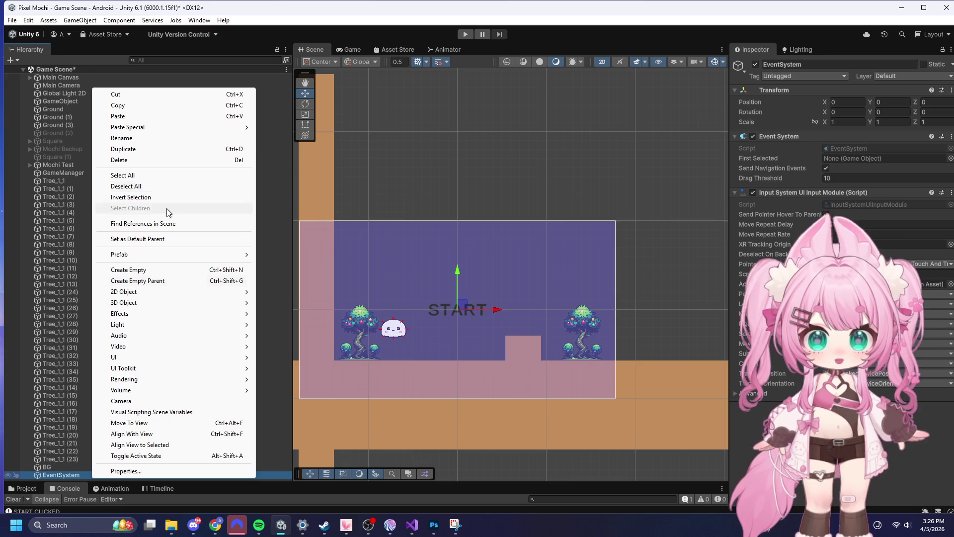
left_click(73, 324)
key("ctrl+z")
key("ctrl+z")
key("ctrl+z")
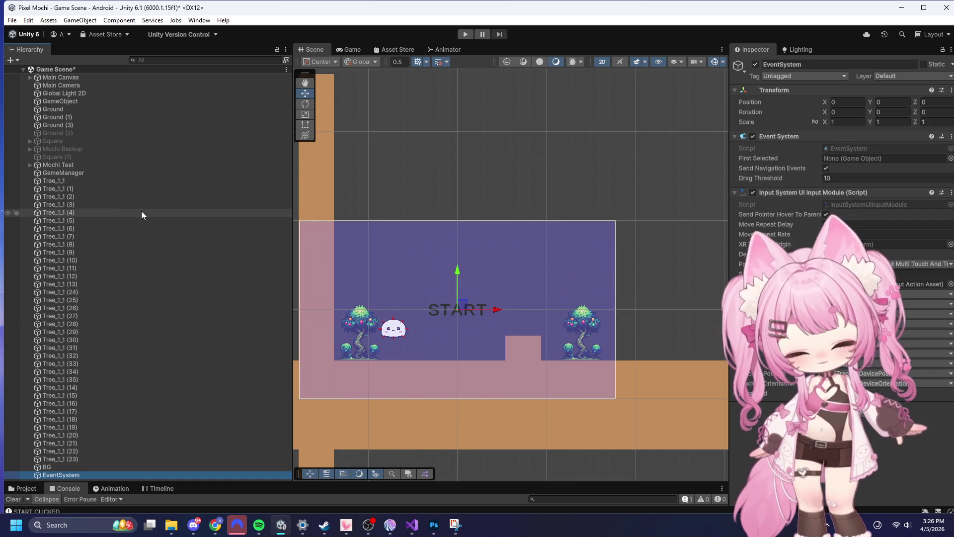
key("ctrl+z")
key("ctrl+z")
key("ctrl+z")
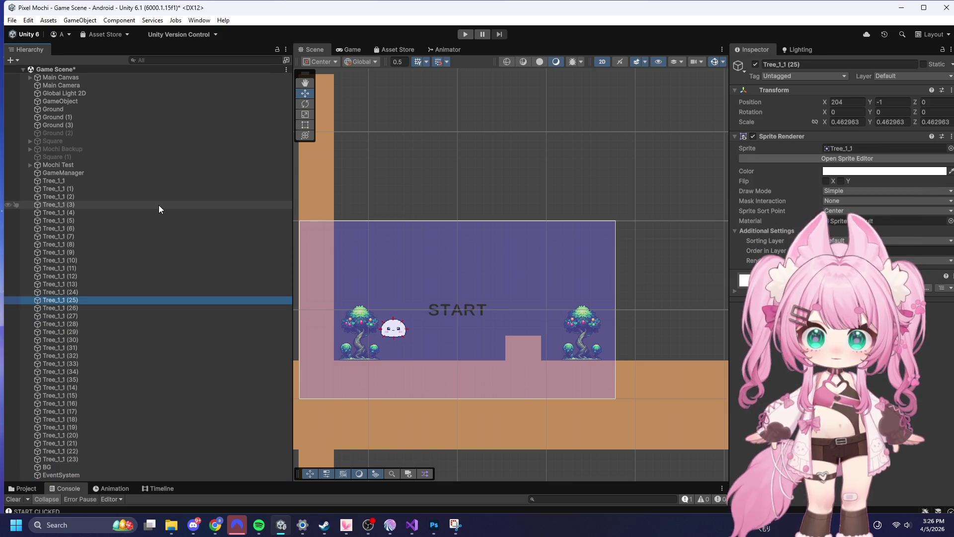
key("ctrl+z")
key("ctrl+z")
key("ctrl+z")
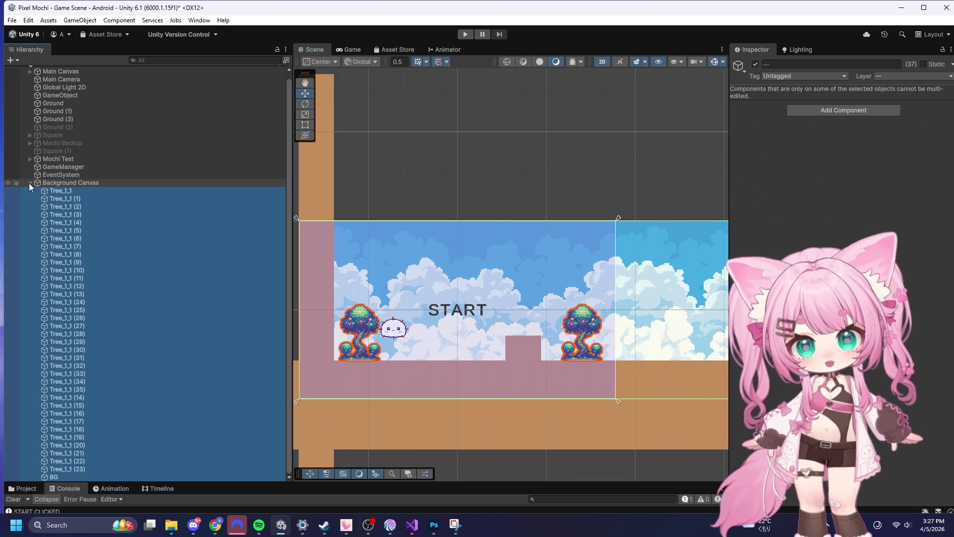
- Collapse Background Canvas, then clear the selection and open the Hierarchy's add-object menu
left_click(30, 182)
key("alt+Tab")
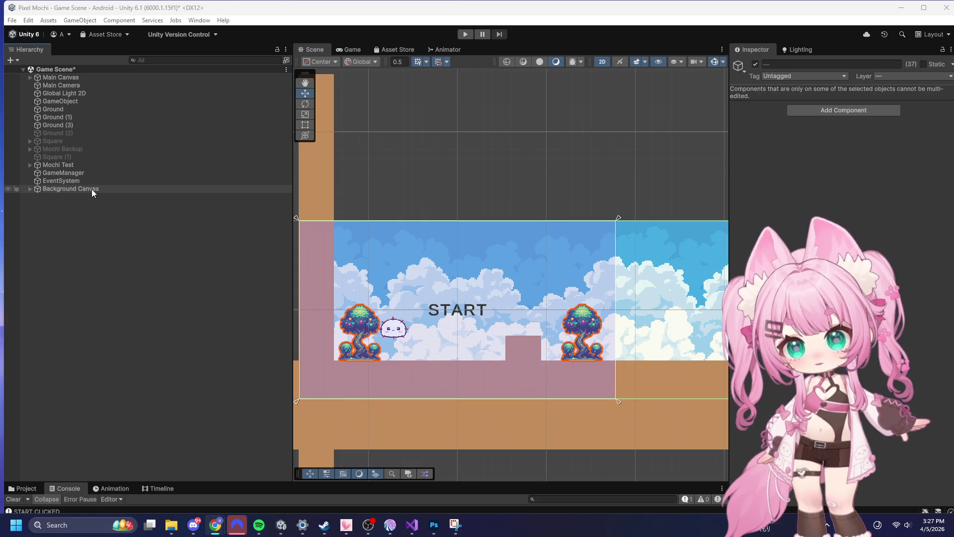
left_click(64, 233)
right_click(64, 233)
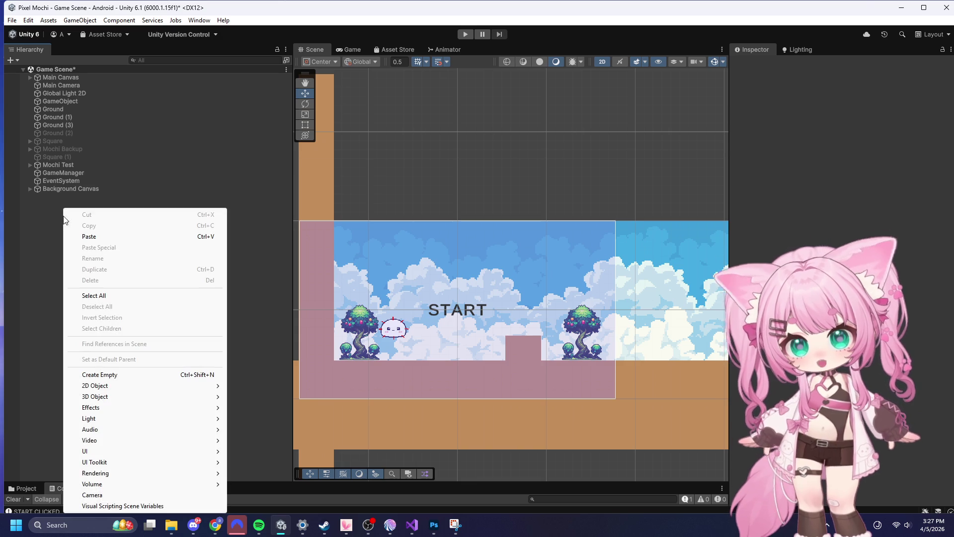
- Create an empty GameObject at the origin and name it Background
left_click(109, 378)
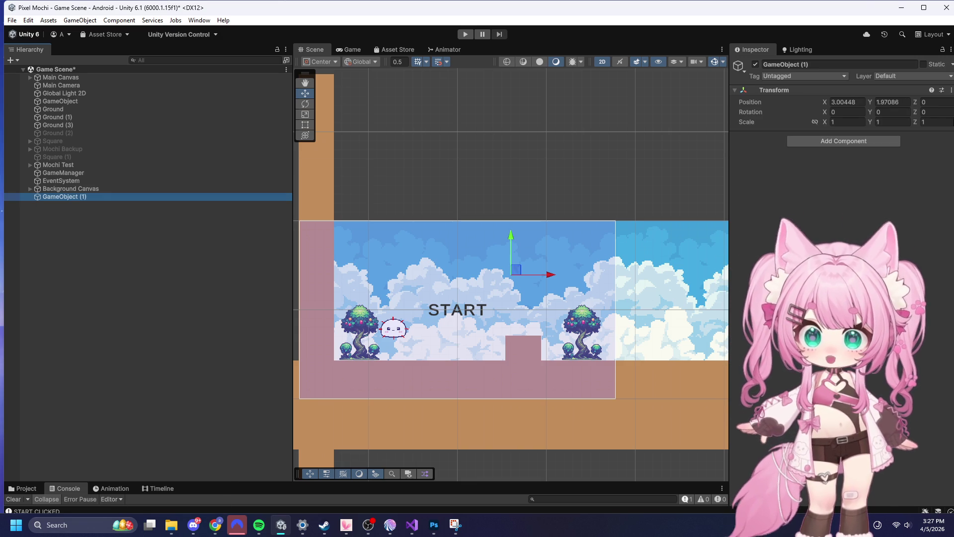
left_click(950, 89)
left_click(867, 102)
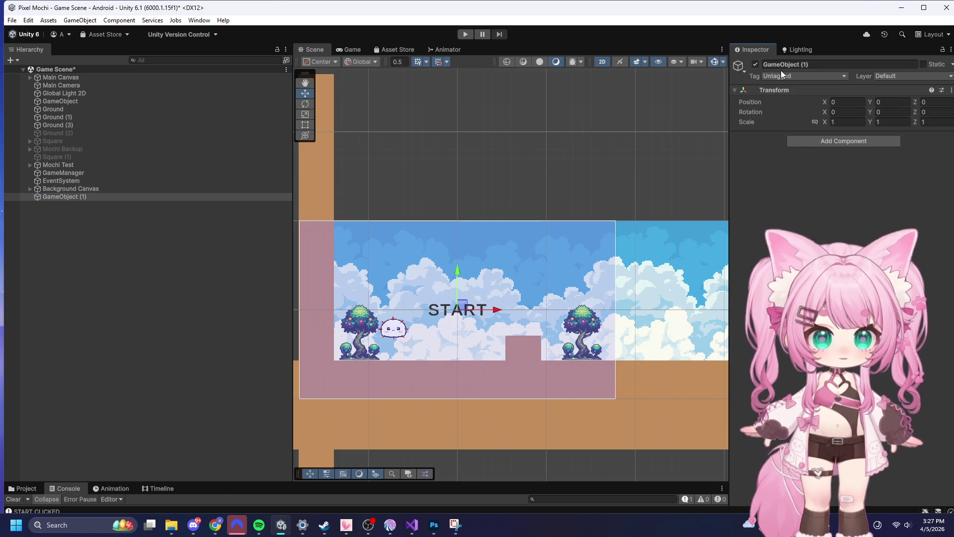
left_click(799, 63)
type("Background")
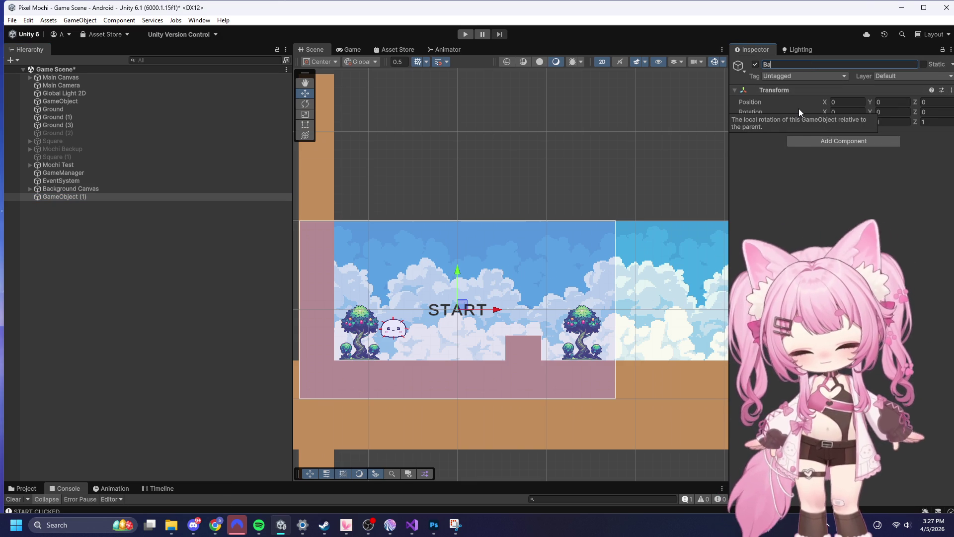
key("Return")
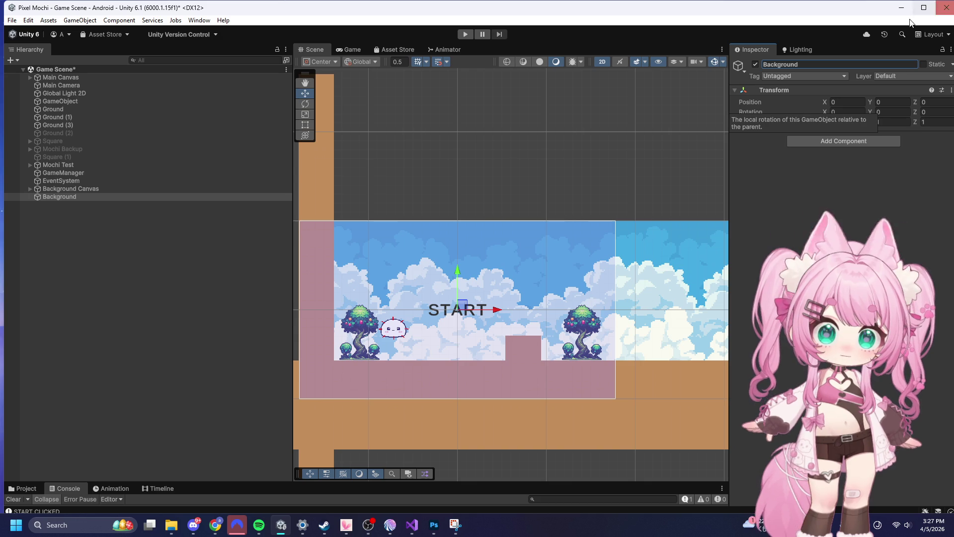
- Move all Tree_1_1 copies under Background and delete the old BG image
left_click(28, 188)
left_click(74, 195)
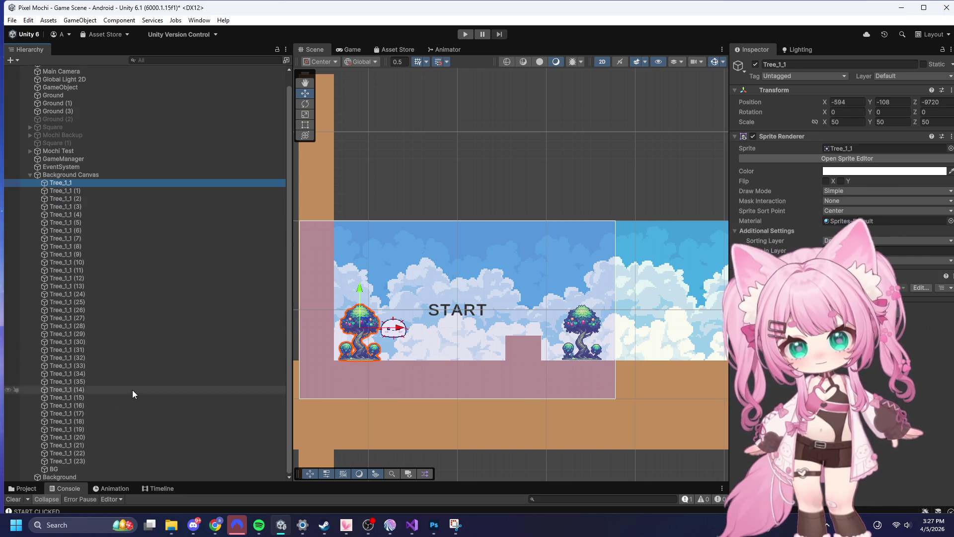
left_click(54, 469, "shift")
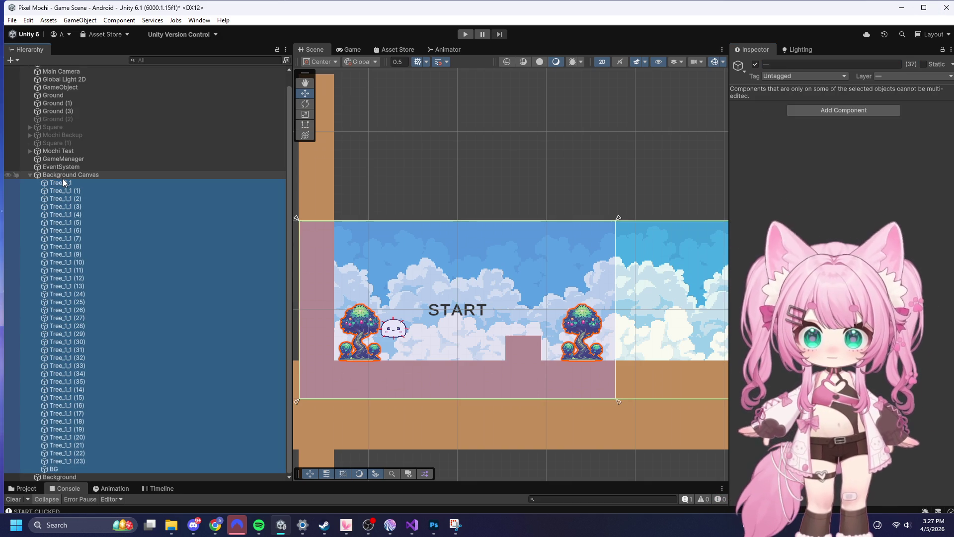
mouse_move(62, 187)
left_mouse_down()
mouse_move(49, 480)
mouse_move(70, 476)
left_mouse_up()
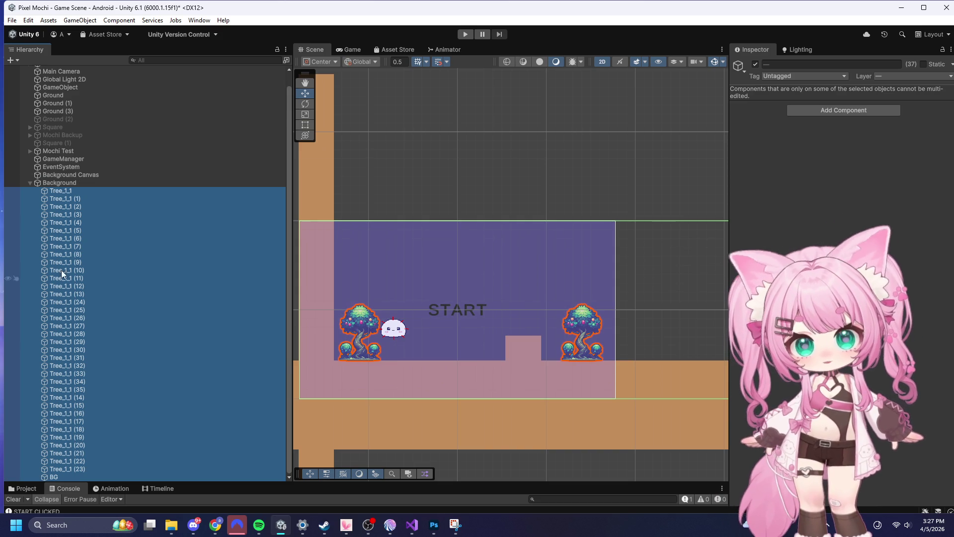
left_click(58, 183)
left_click(60, 477)
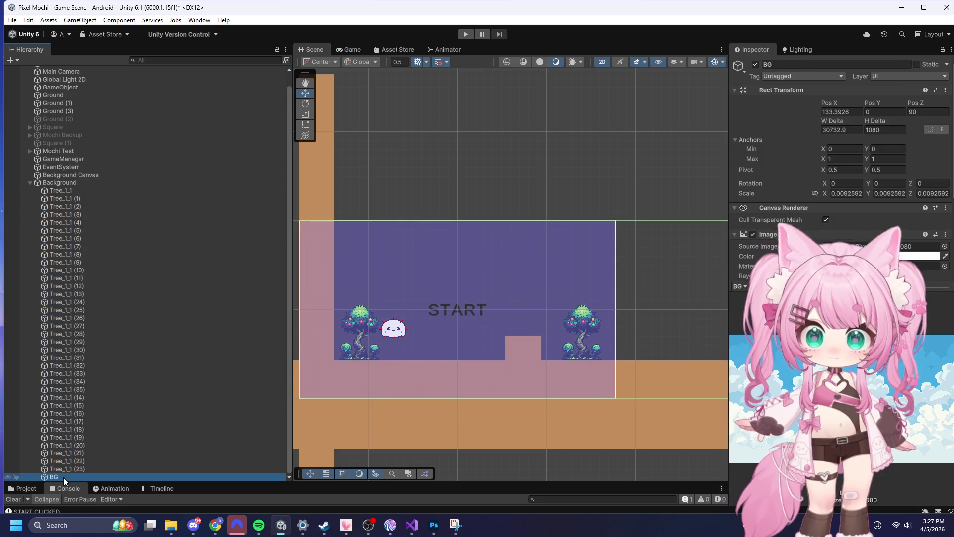
key("Delete")
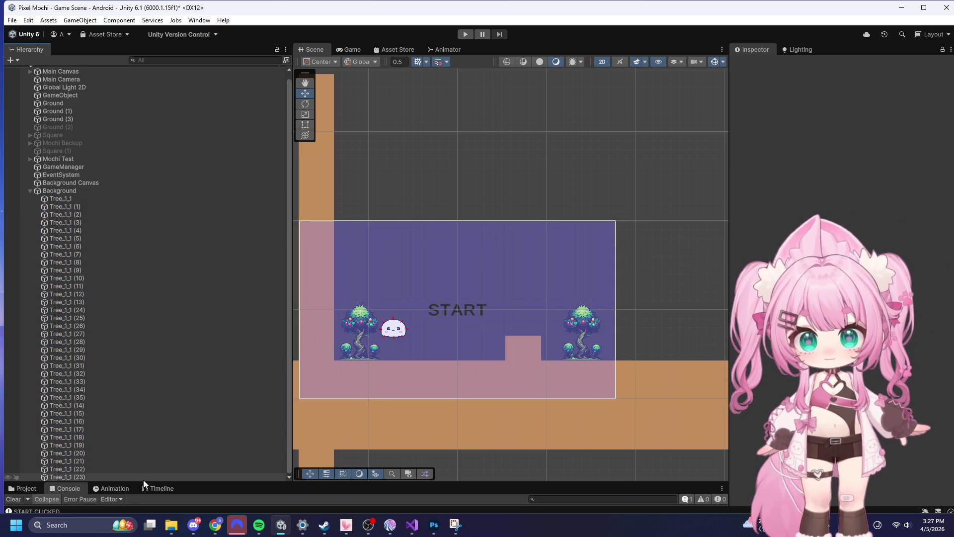
mouse_move(147, 478)
left_mouse_down()
mouse_move(147, 362)
mouse_move(144, 377)
left_mouse_up()
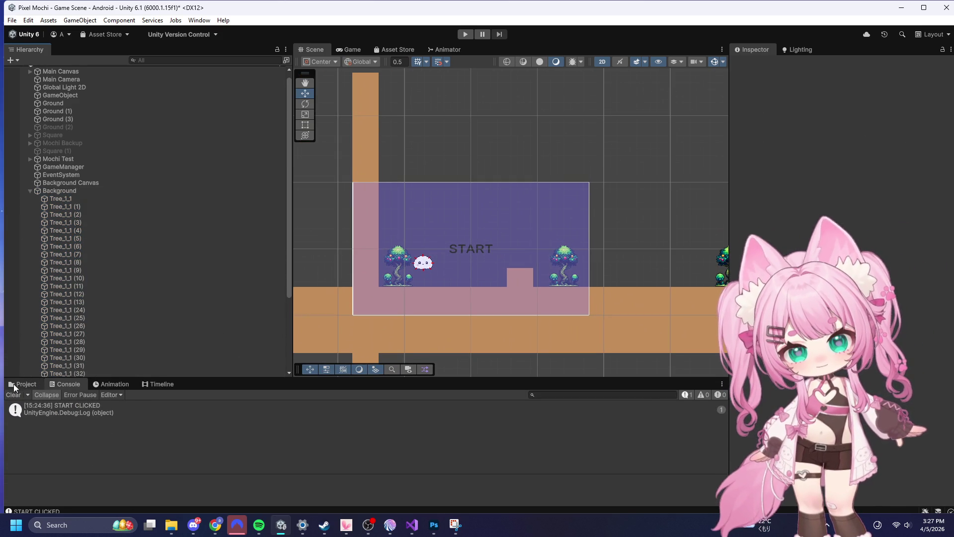
- Drag demo01_PixelSky from Pixel Skies DEMO's Full HD folder into the Hierarchy
left_click(19, 386)
left_click(75, 404)
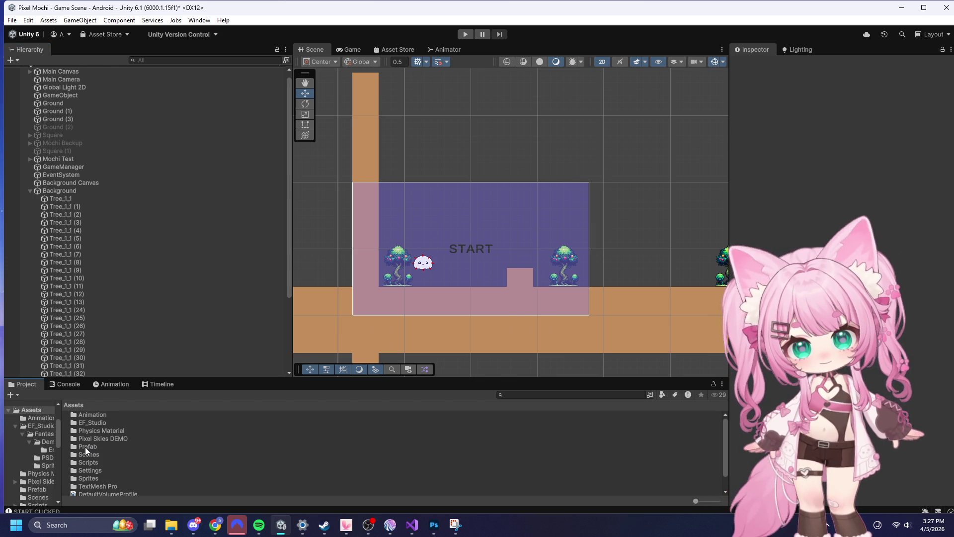
double_click(86, 437)
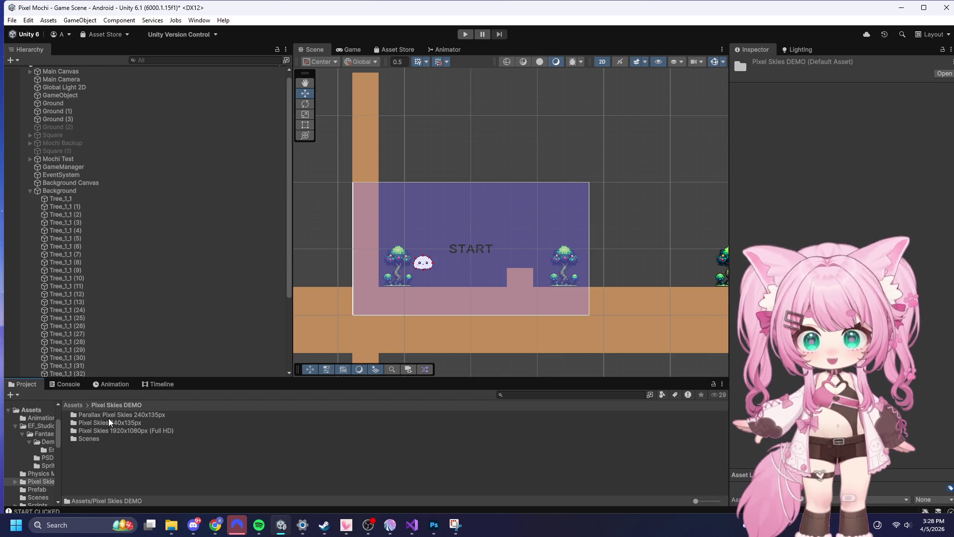
double_click(127, 431)
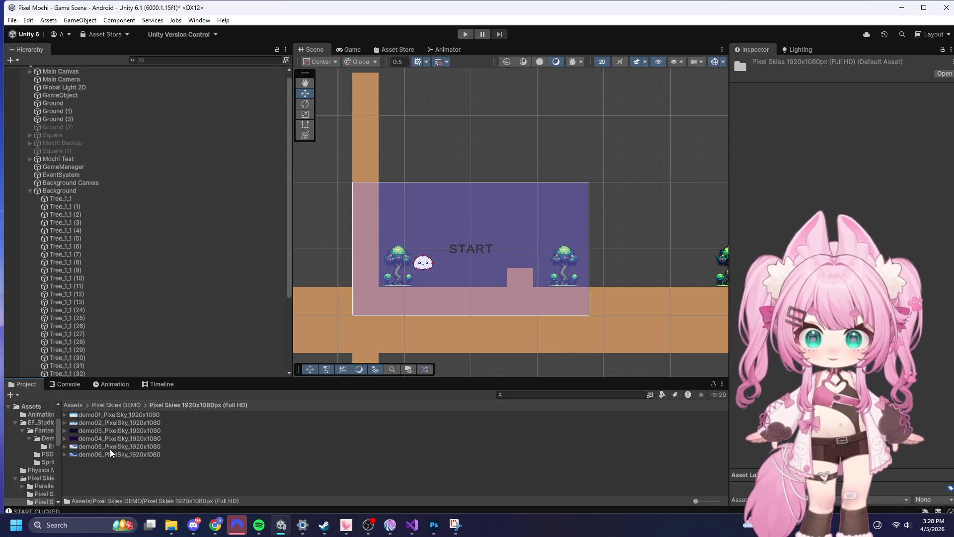
left_click(96, 413)
mouse_move(123, 416)
left_mouse_down()
mouse_move(77, 374)
mouse_move(62, 148)
mouse_move(72, 147)
mouse_move(62, 144)
left_mouse_up()
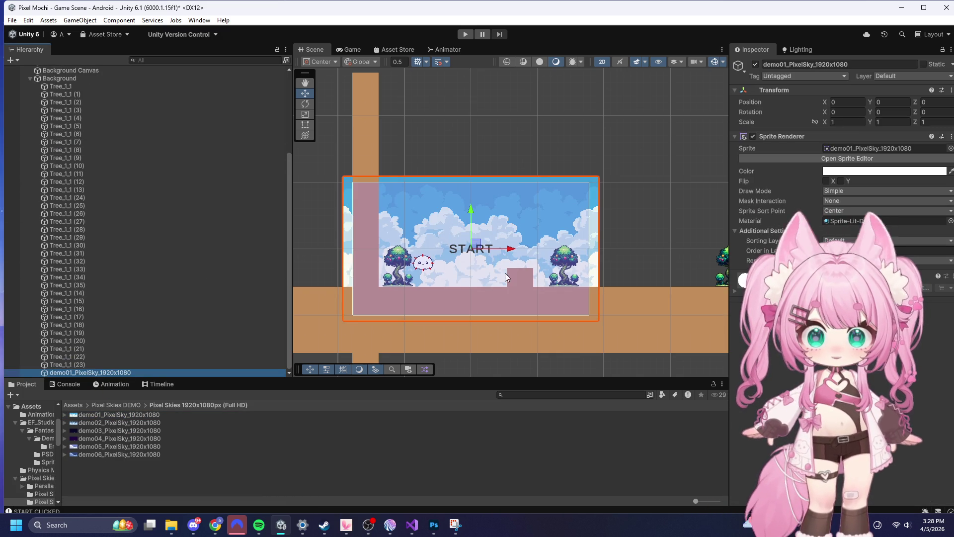
scroll(497, 208, "down", 2)
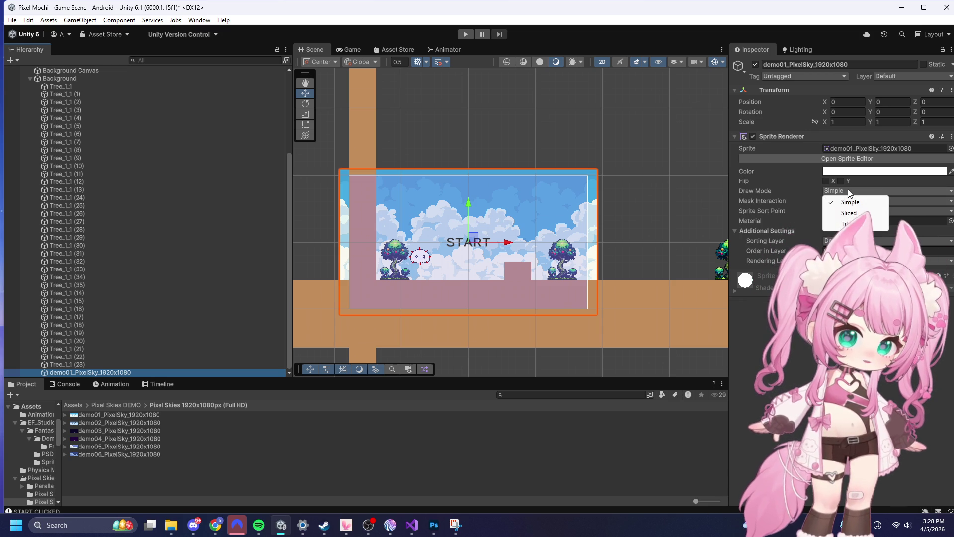
- Set the sky's Sprite Renderer Draw Mode to Tiled and widen it rightward
left_click(849, 223)
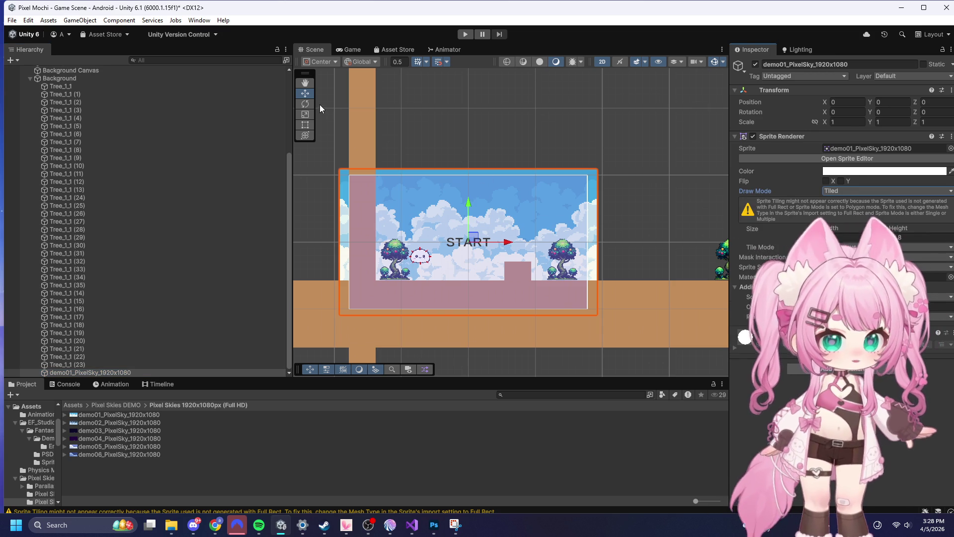
left_click(307, 126)
left_click_drag(598, 221, 725, 229)
- Stretch the tiled sky to width 295.2 across the level and run the game
scroll(320, 173, "down", 3)
scroll(320, 173, "down", 5)
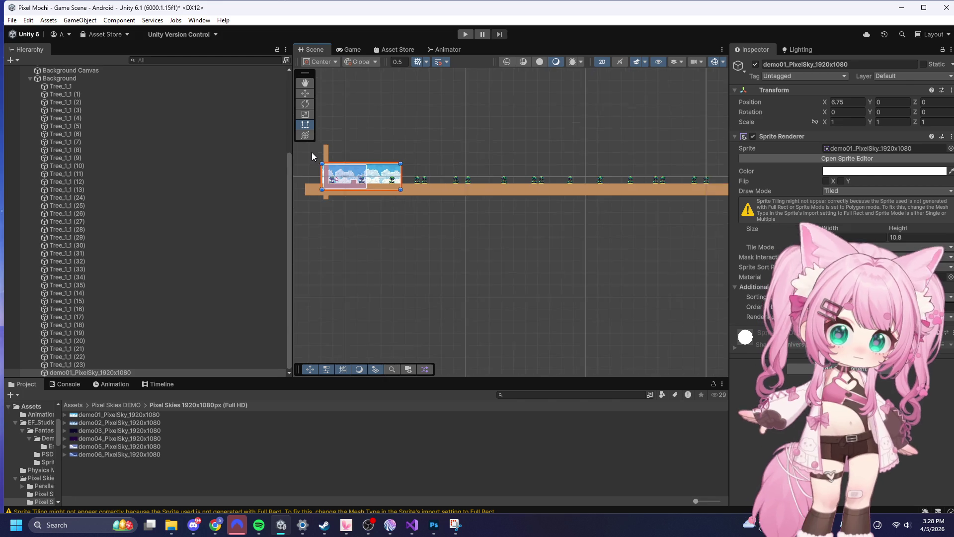
scroll(373, 168, "down", 2)
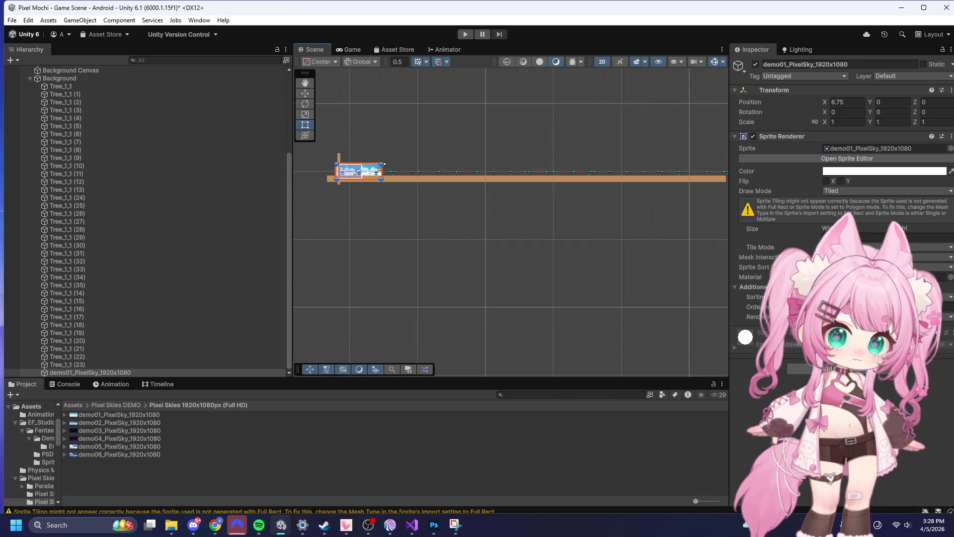
left_click_drag(382, 169, 700, 171)
scroll(361, 153, "down", 1)
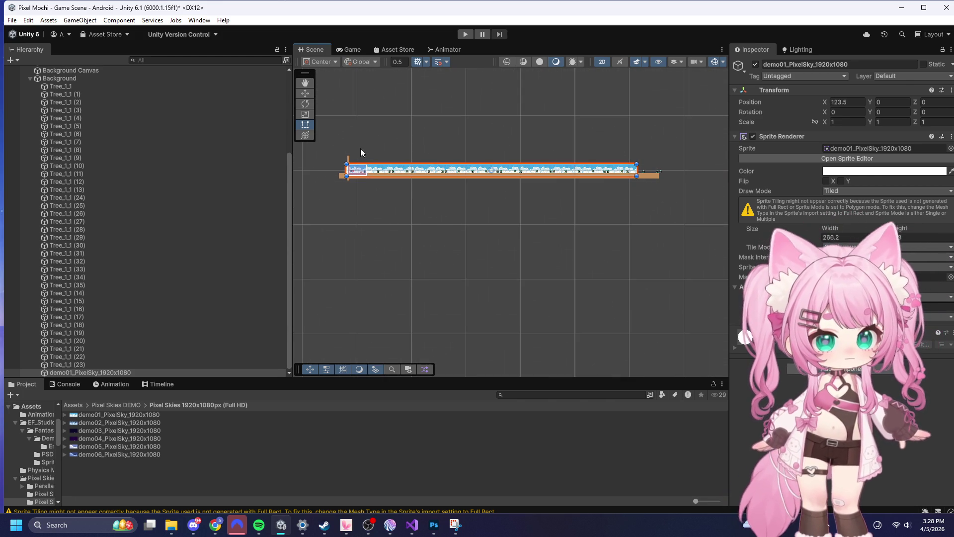
left_click_drag(638, 169, 671, 172)
scroll(347, 189, "up", 8)
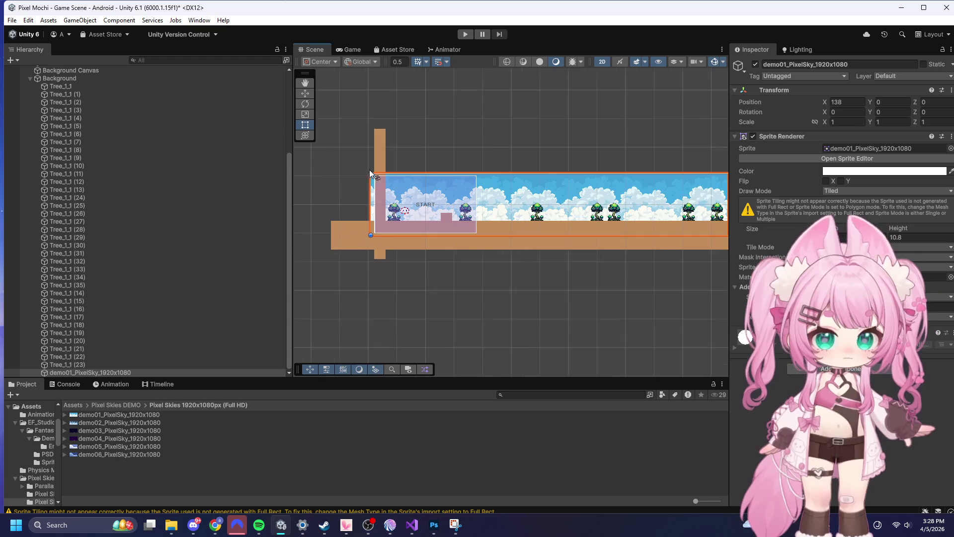
scroll(421, 179, "up", 4)
left_click(465, 34)
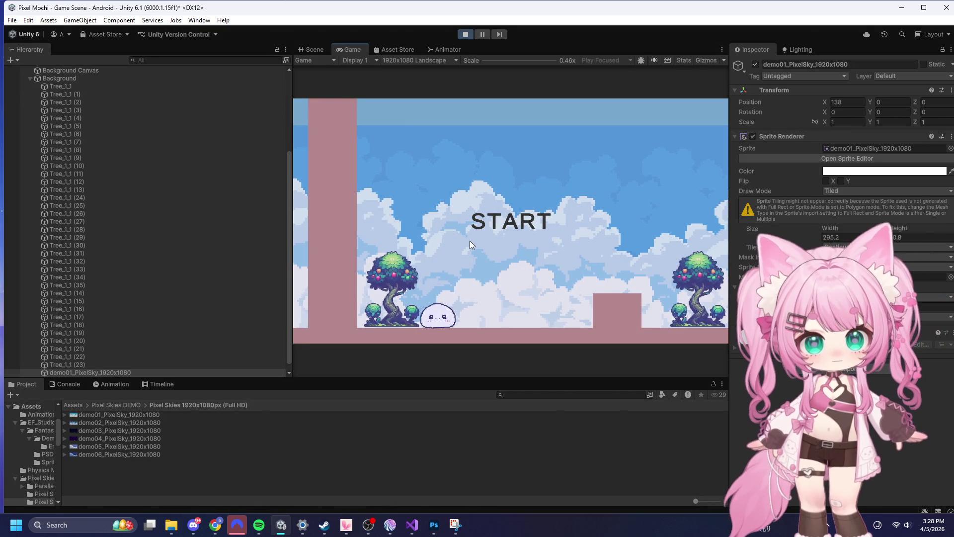
- Stop the game, check the sky through the game camera, and undo a trial height change
left_click(465, 34)
scroll(591, 205, "down", 2)
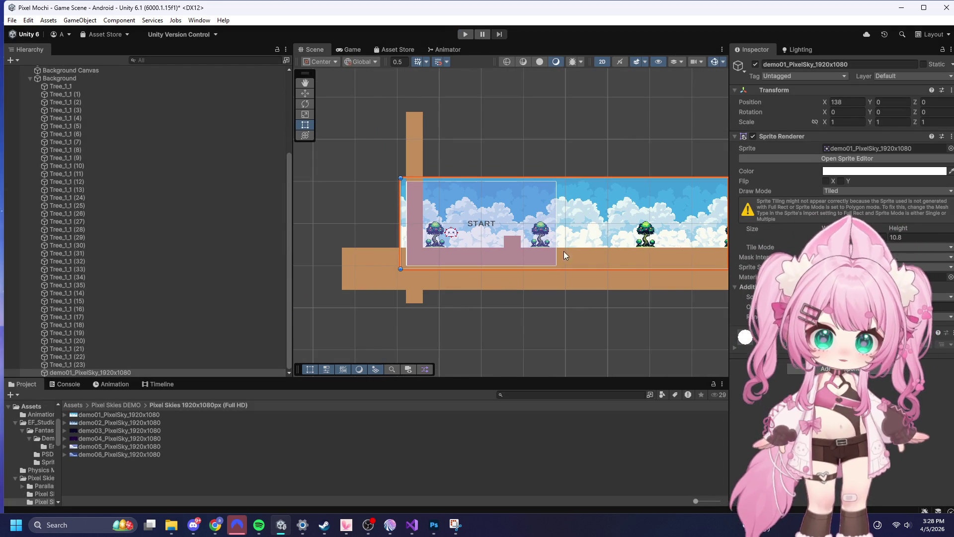
left_click(305, 94)
mouse_move(486, 182)
left_mouse_down()
mouse_move(532, 191)
mouse_move(517, 175)
left_mouse_up()
scroll(572, 182, "up", 3)
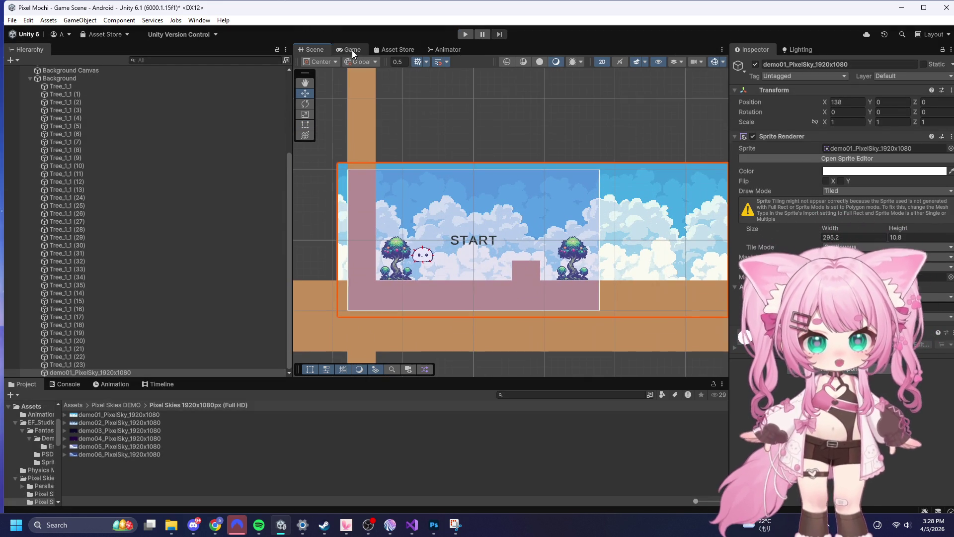
left_click(352, 49)
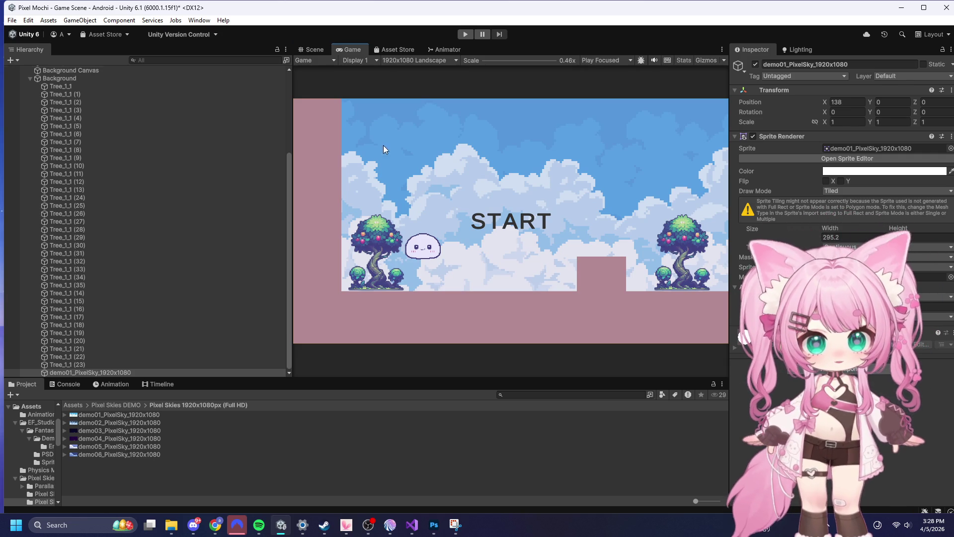
left_click(312, 50)
scroll(574, 208, "down", 5)
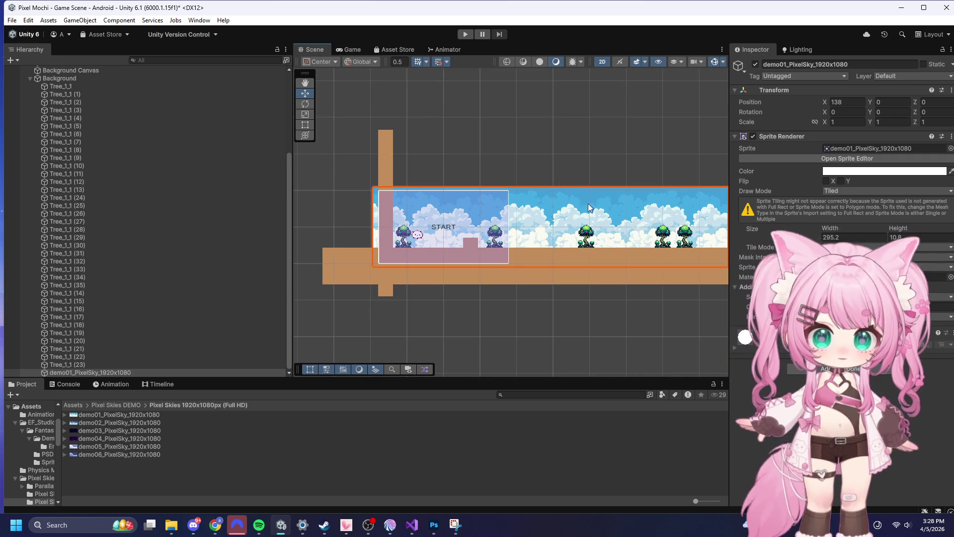
left_click(305, 125)
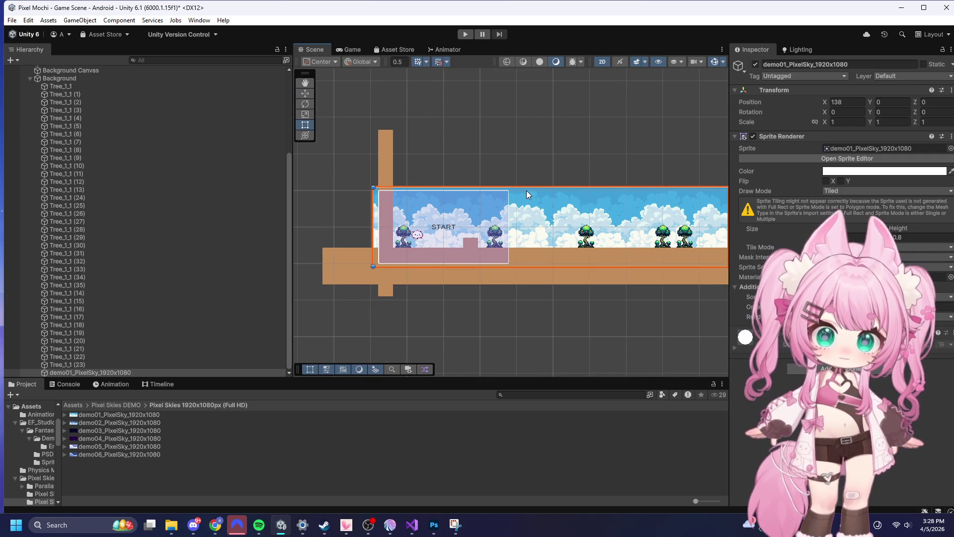
left_click_drag(541, 188, 547, 160)
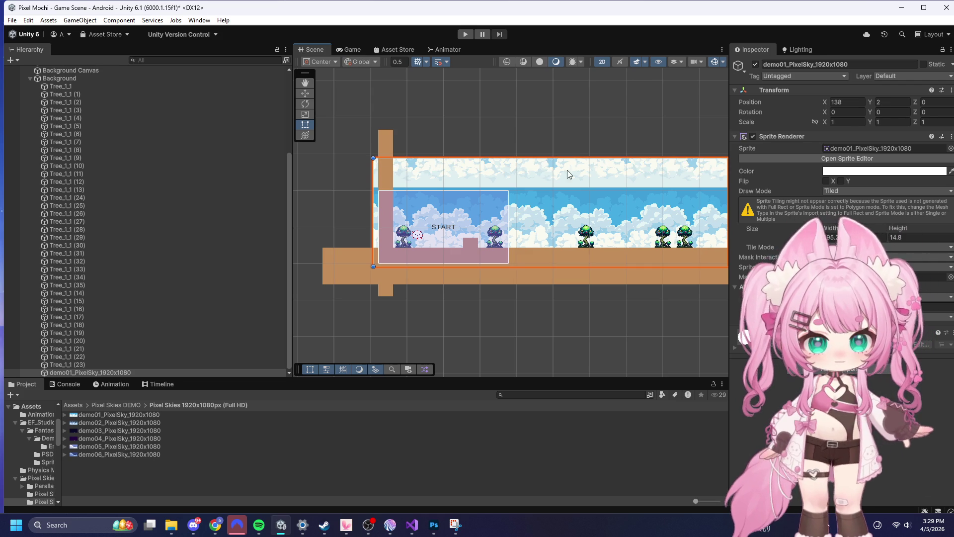
key("ctrl+z")
scroll(358, 179, "up", 5)
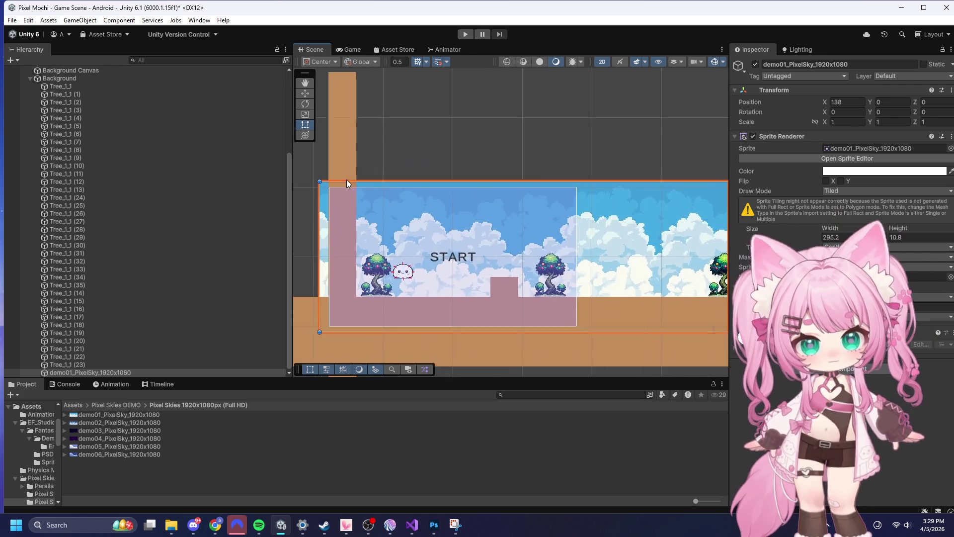
- Raise the sky with the Move tool to Position Y 2.5 and start the game
left_click(309, 97)
scroll(383, 223, "down", 10)
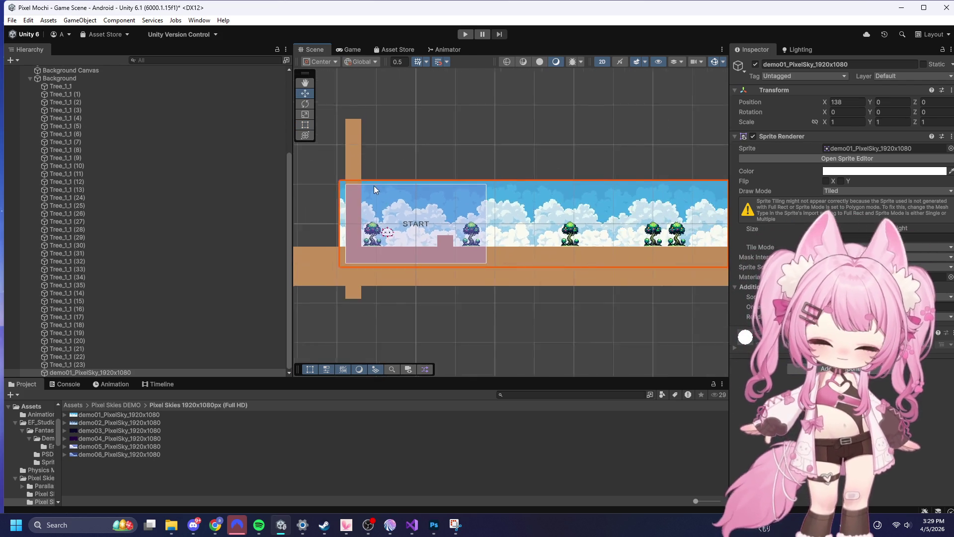
scroll(509, 213, "up", 5)
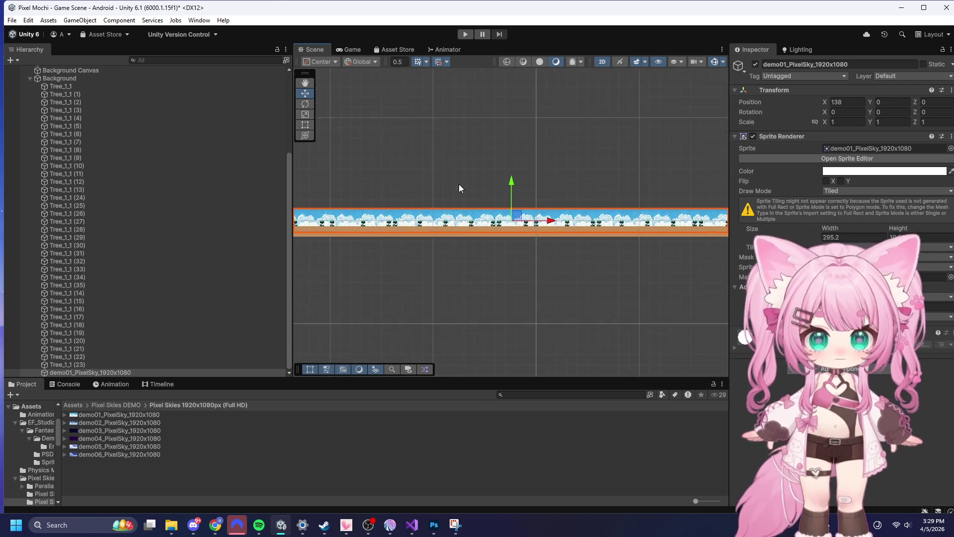
scroll(508, 213, "up", 5)
left_click_drag(536, 217, 548, 189)
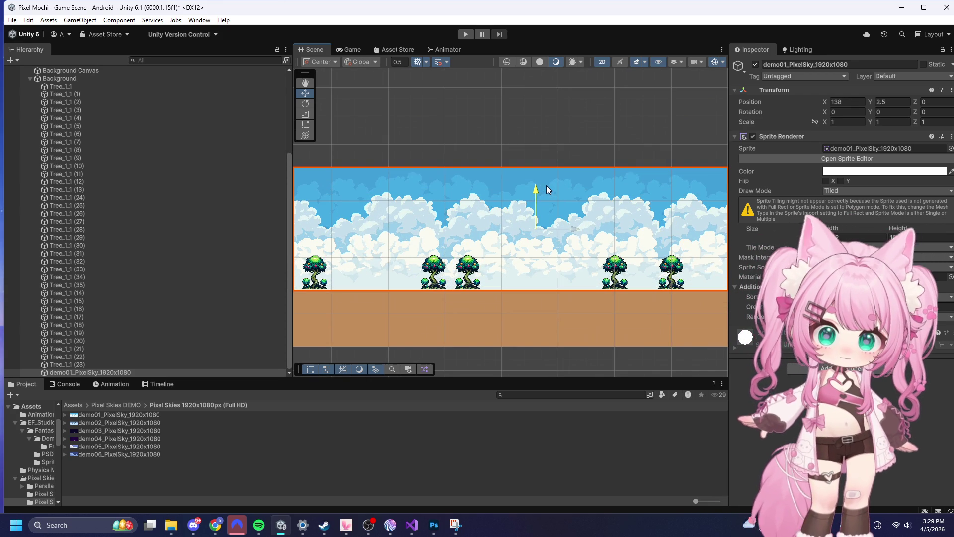
scroll(625, 146, "down", 3)
left_click(458, 33)
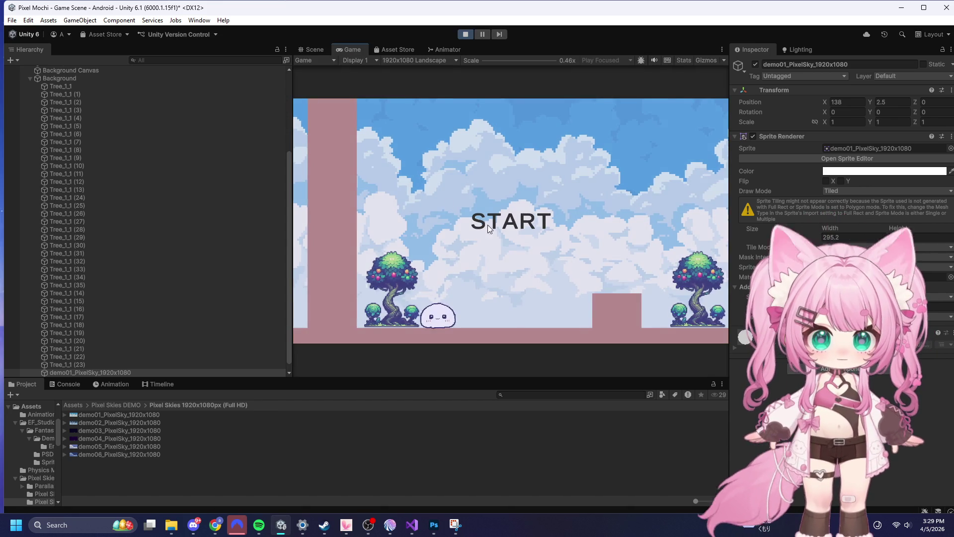
- Start from the START screen, make the mochi jump, then stop Play
left_click(491, 223)
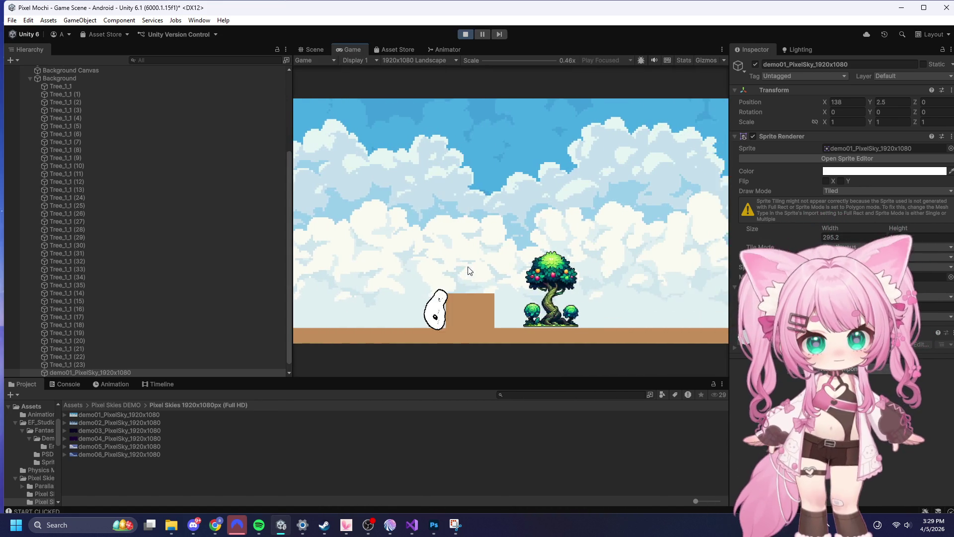
left_click(503, 243)
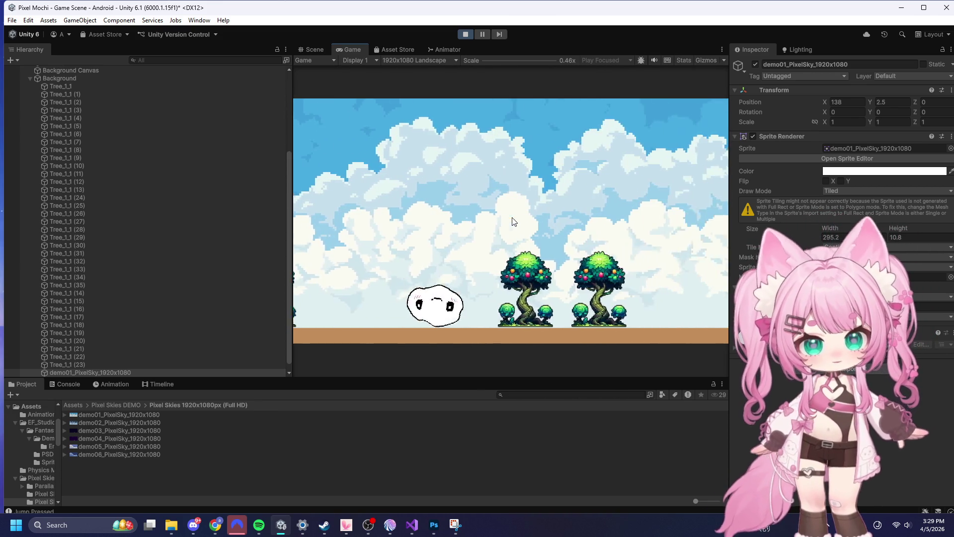
left_click(465, 33)
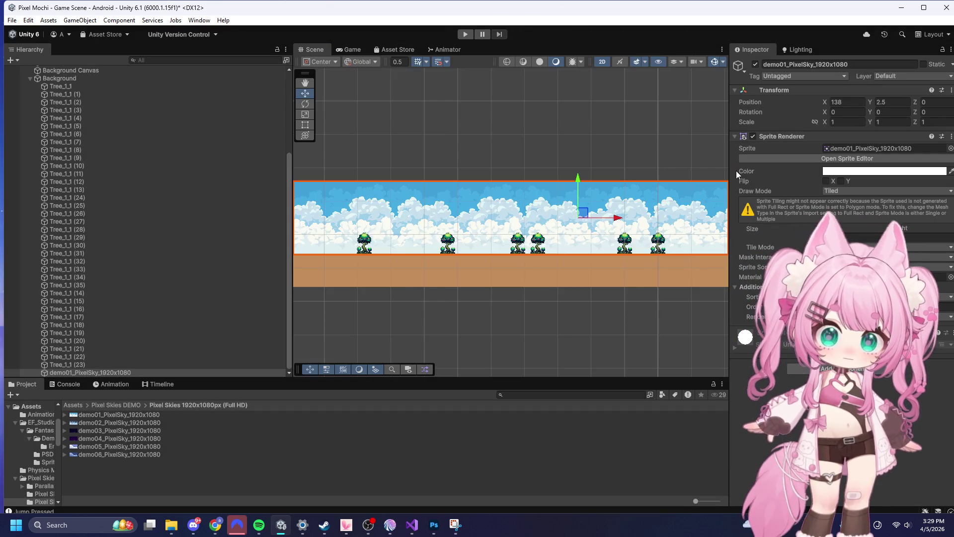
scroll(213, 258, "up", 5)
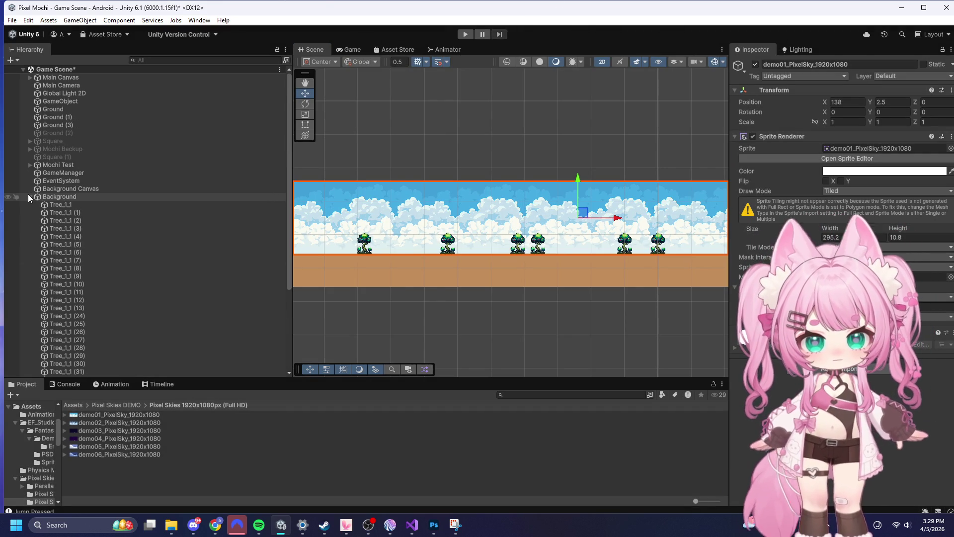
- Collapse Background and check Mochi Test's Move Force value
left_click(30, 196)
left_click(62, 165)
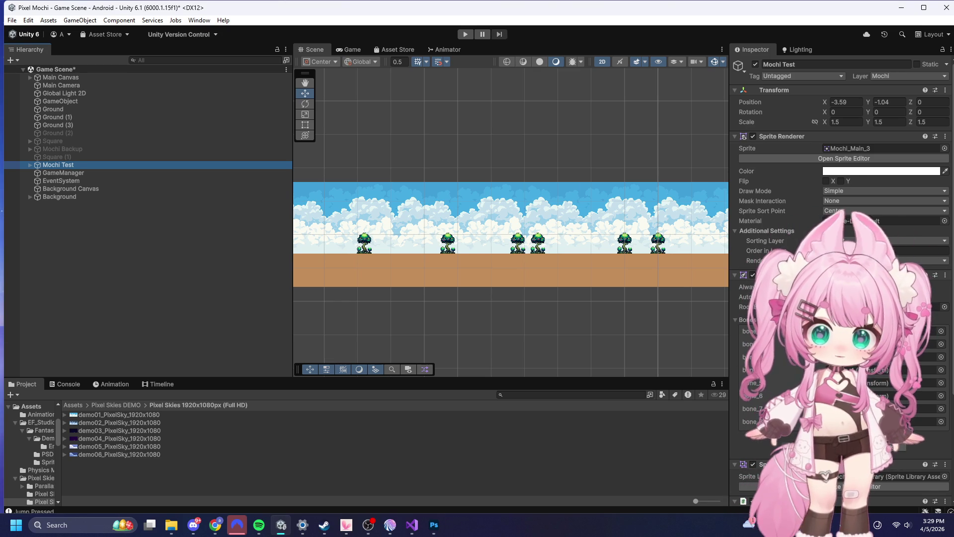
scroll(795, 371, "down", 5)
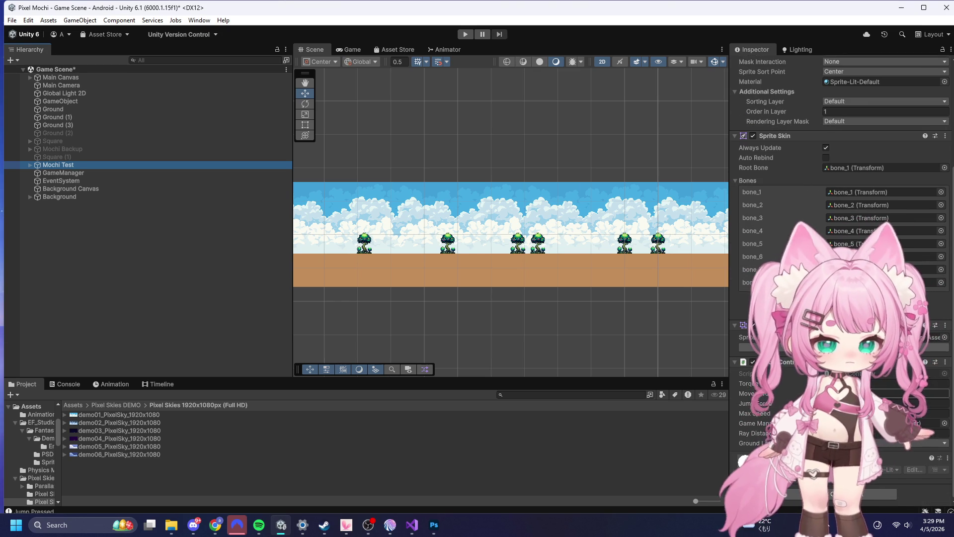
left_click(869, 393)
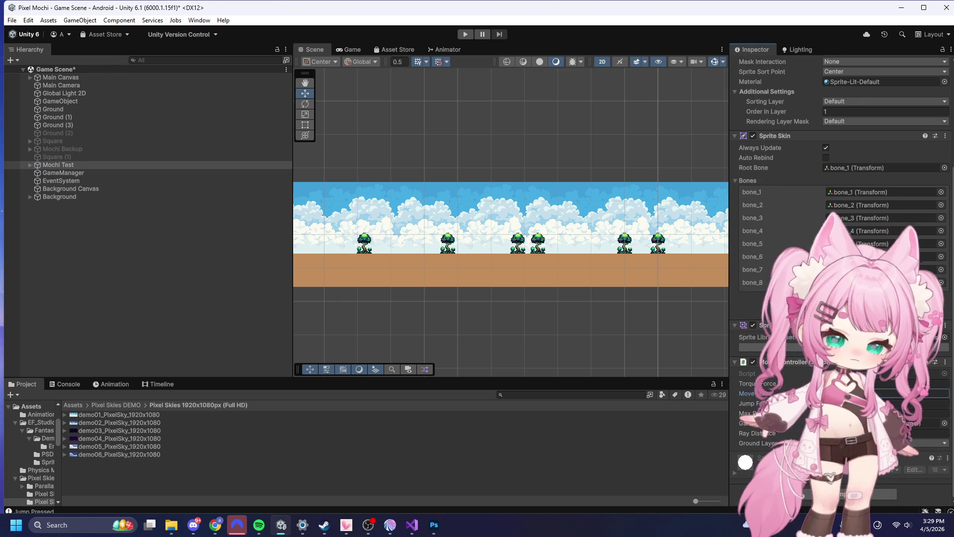
- Playtest again with a jump, stop, then expand Mochi Test to show bone_1 to bone_8
left_click(466, 34)
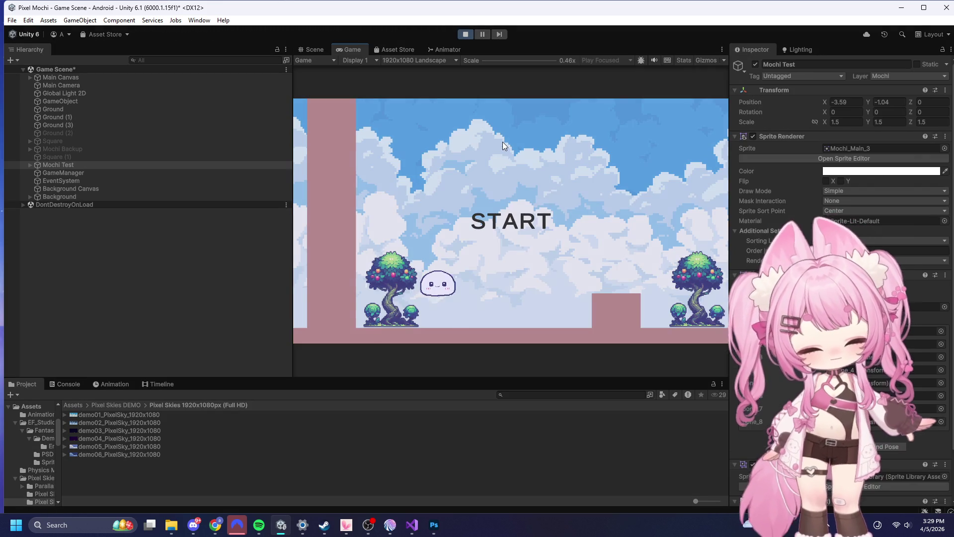
left_click(496, 234)
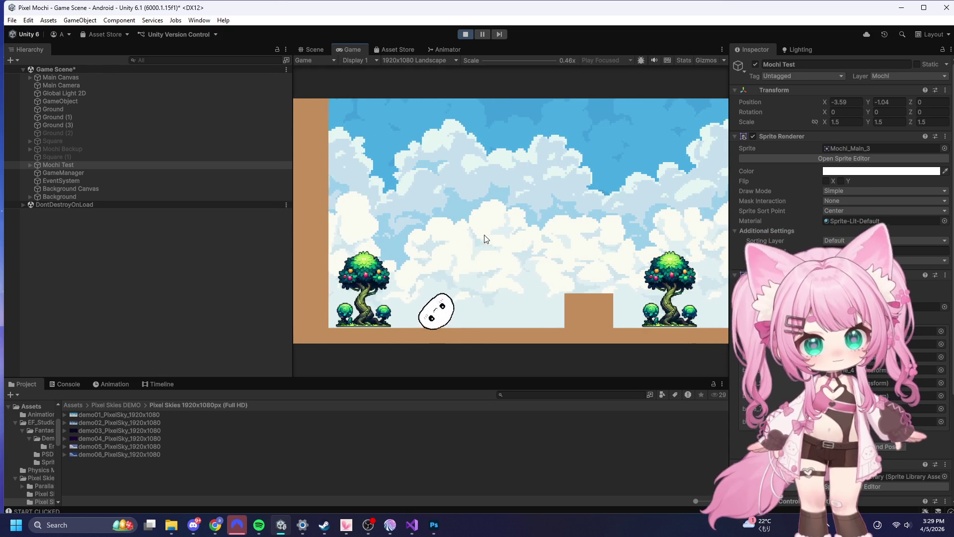
left_click(476, 235)
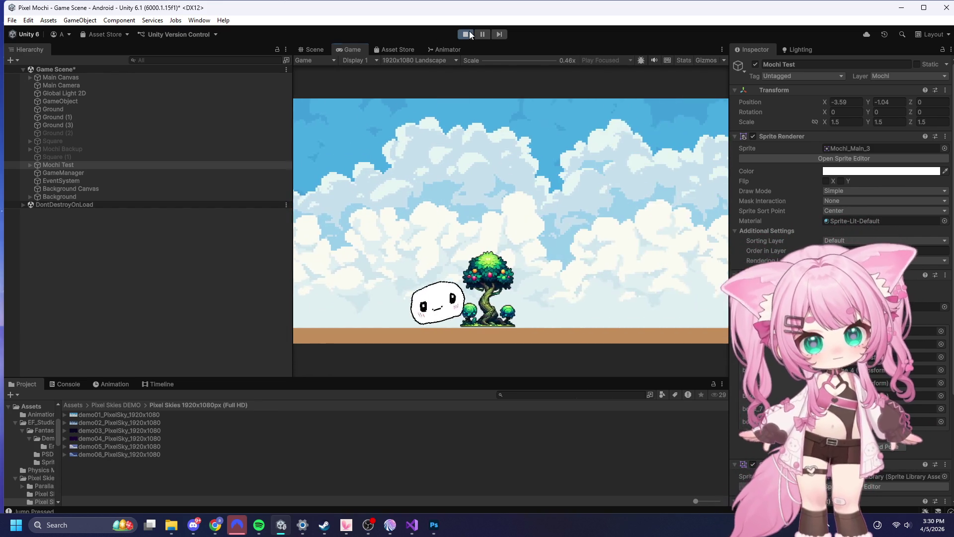
left_click(469, 34)
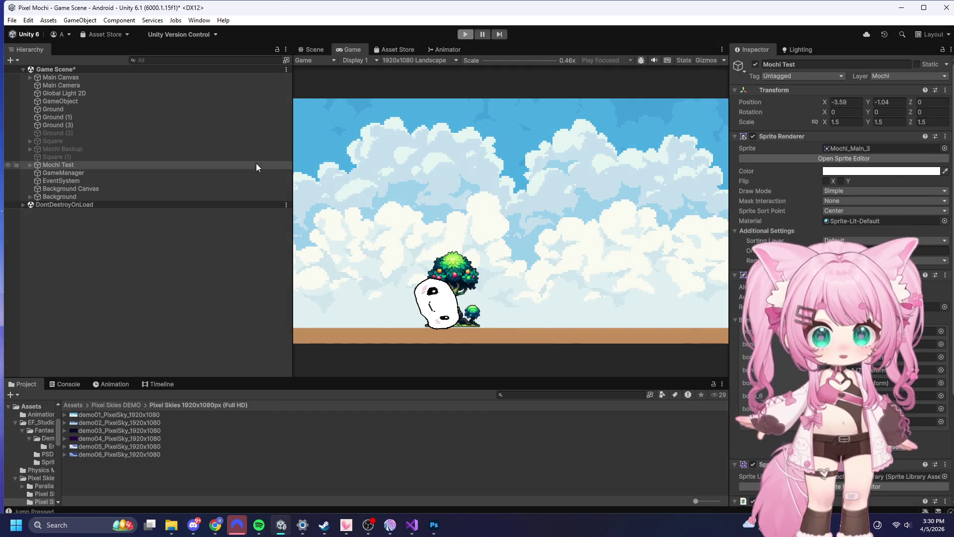
left_click(29, 165)
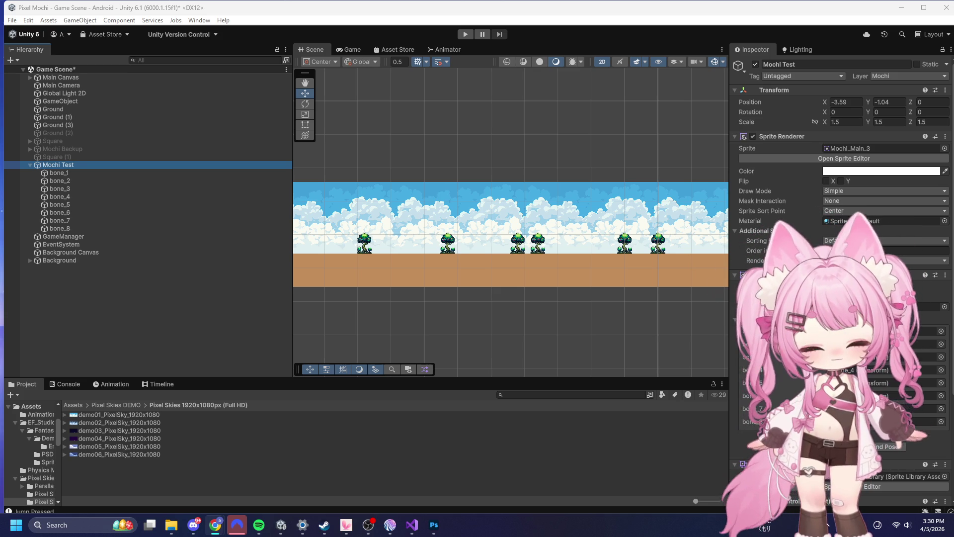
- Show bone_1's Spring Joint 2D (distance 0.005, damping 0.8, frequency 10) and search Windows for 'sna'
scroll(806, 230, "down", 5)
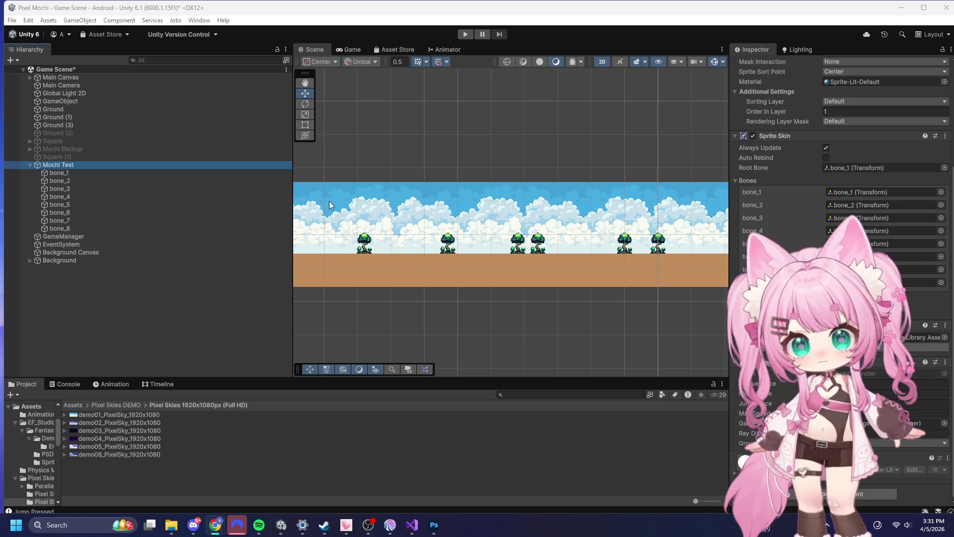
left_click(62, 173)
left_click(72, 530)
type("sna")
left_click(78, 150)
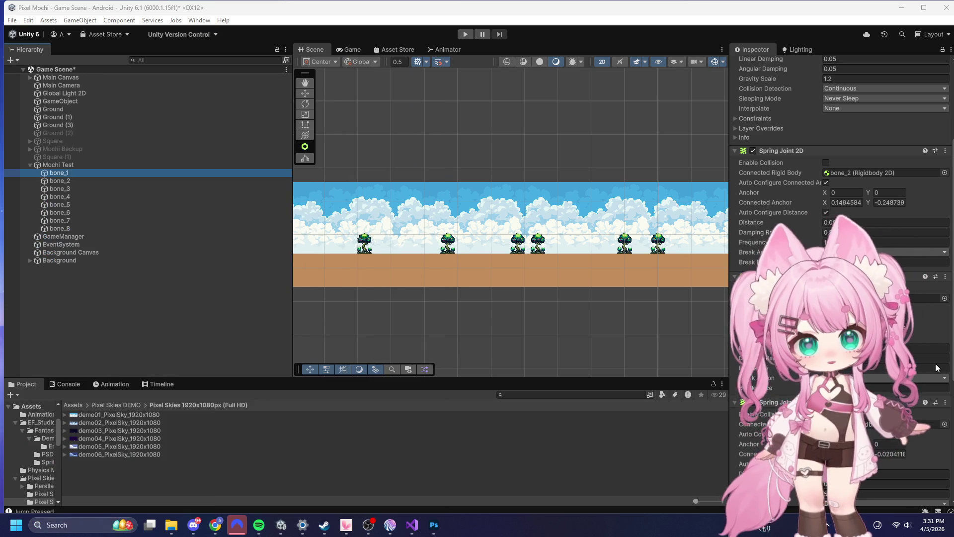
scroll(742, 145, "down", 5)
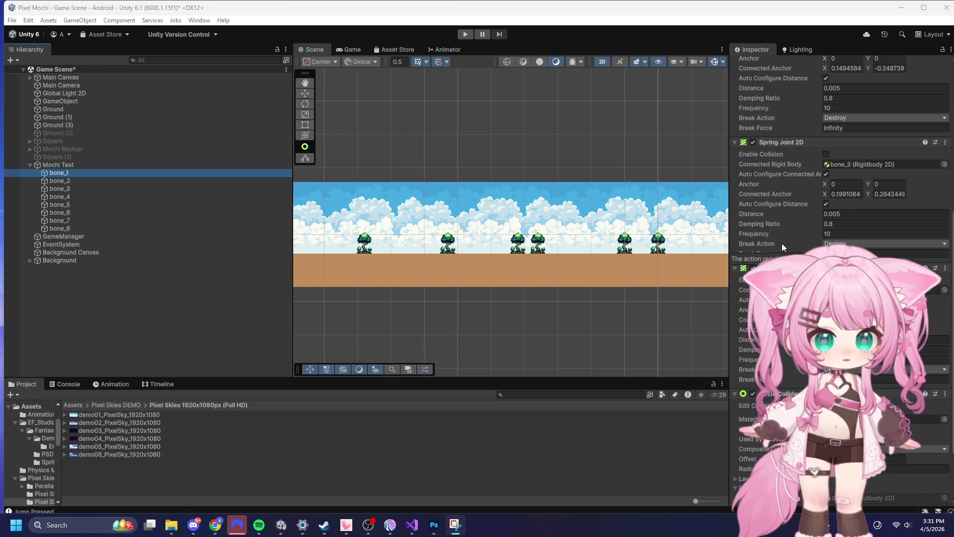
scroll(758, 186, "up", 3)
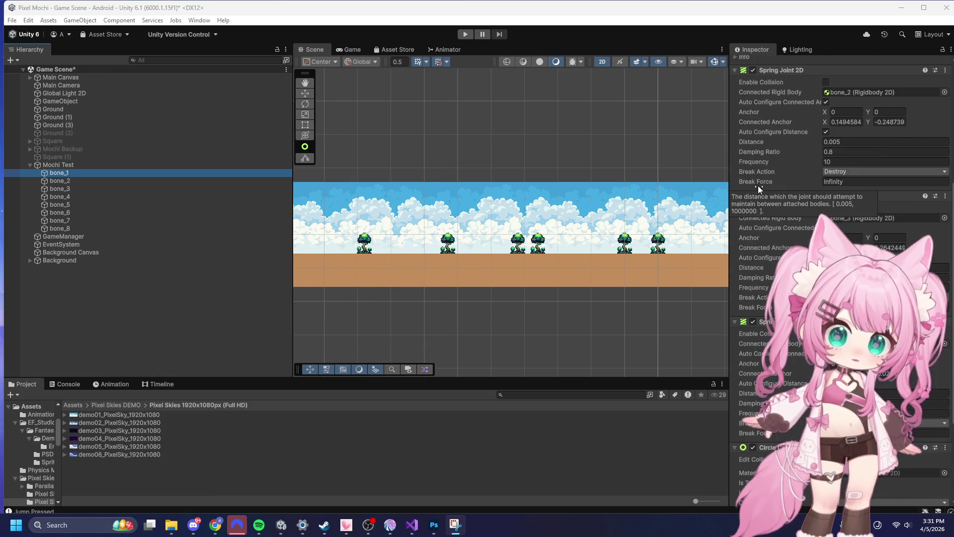
left_click(63, 526)
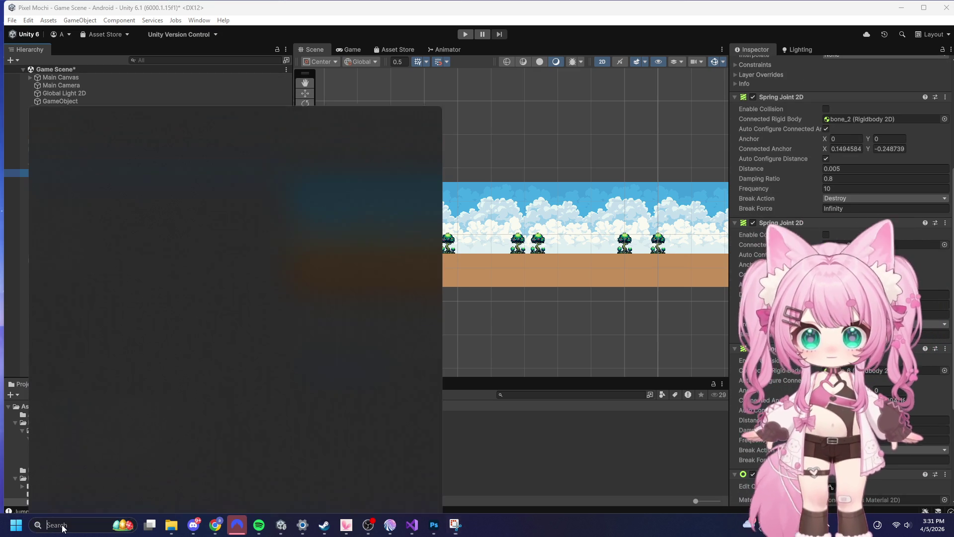
- Launch Snipping Tool via an 'sna' search and capture bone_1's first Spring Joint 2D panel
type("sna")
left_click(128, 147)
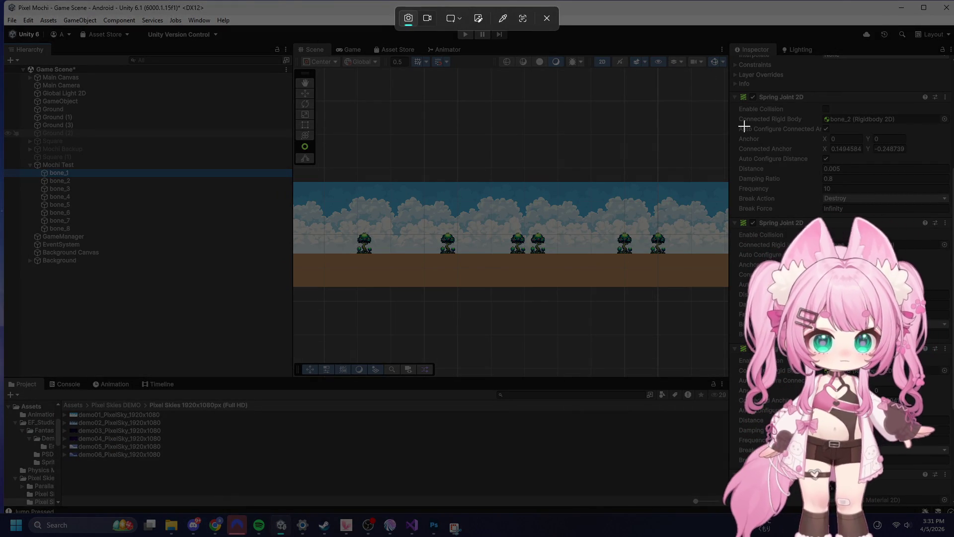
left_click_drag(730, 95, 951, 214)
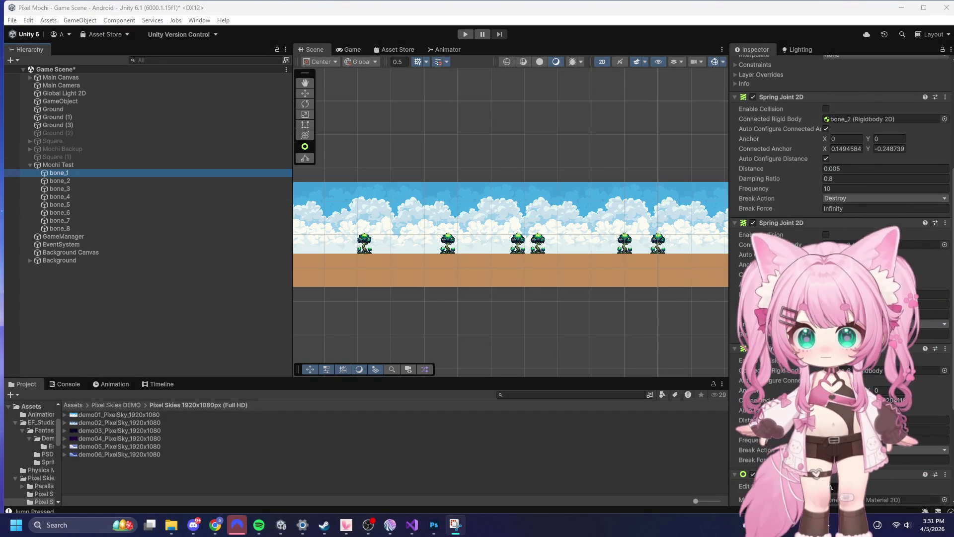
scroll(794, 220, "up", 5)
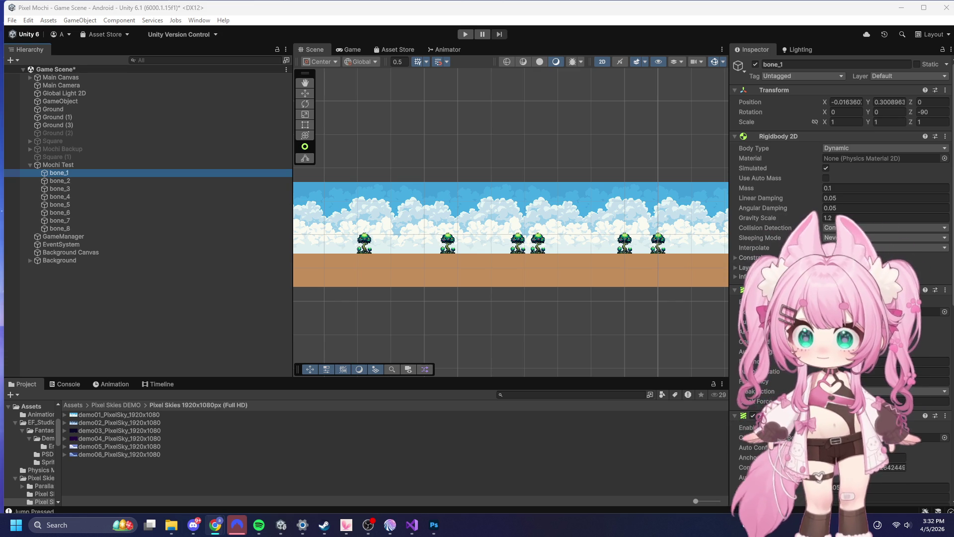
- Shift-select bone_1 through bone_8 under Mochi Test in the Hierarchy
left_click(68, 228, "shift")
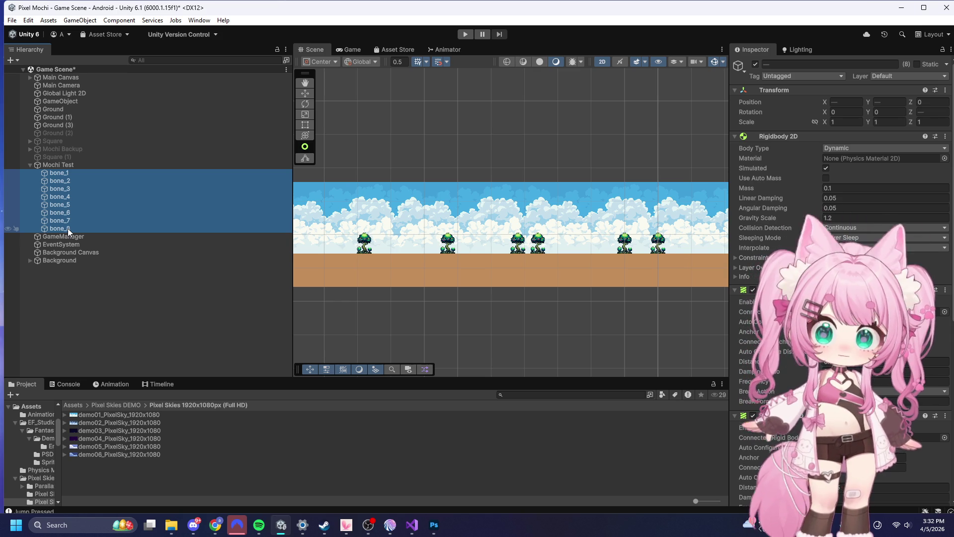